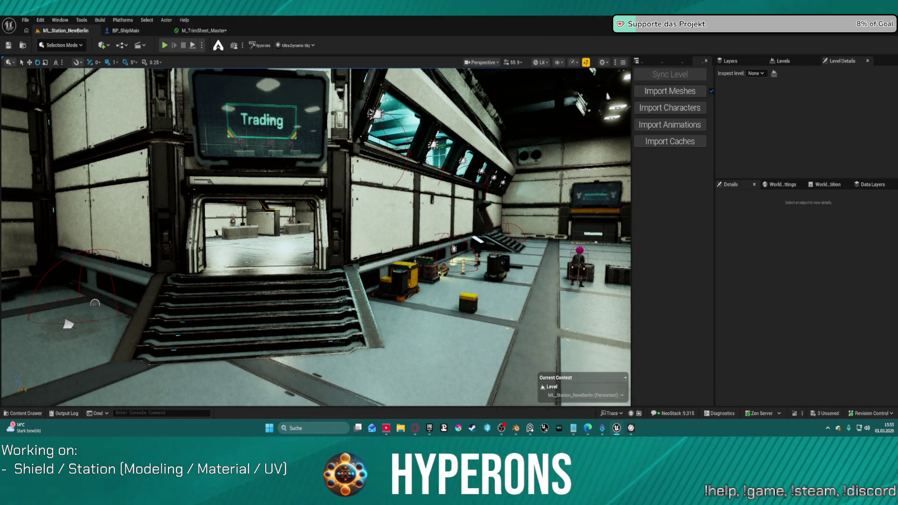
# - Fly from the Trading doorway through the station to the Logistics and Hangars wall
pyautogui.moveTo(315, 234)
pyautogui.mouseDown(button='right')
pyautogui.moveTo(537, 236)
pyautogui.moveTo(538, 327)
pyautogui.moveTo(515, 234)
pyautogui.moveTo(491, 243)
pyautogui.moveTo(482, 281)
pyautogui.moveTo(421, 262)
pyautogui.moveTo(328, 266)
pyautogui.moveTo(328, 299)
pyautogui.moveTo(346, 304)
pyautogui.mouseUp(button='right')
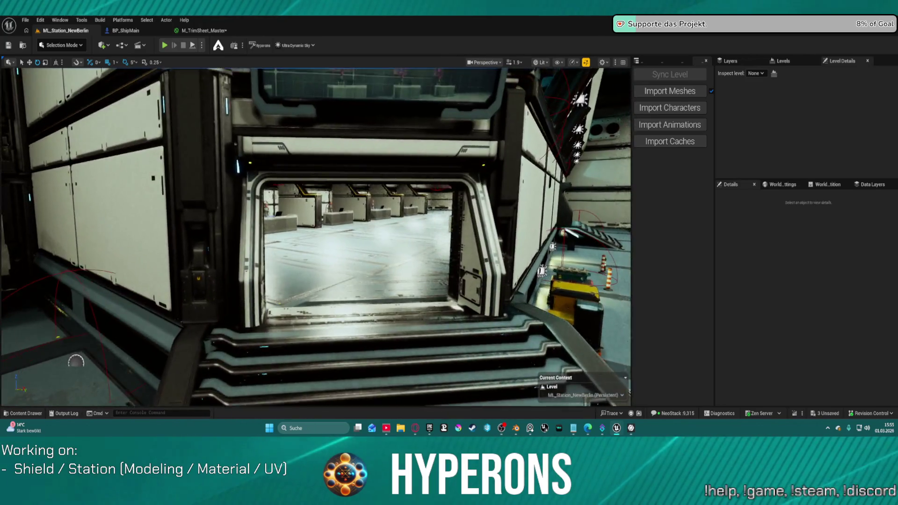
pyautogui.moveTo(530, 382); pyautogui.dragTo(530, 383, button='right')
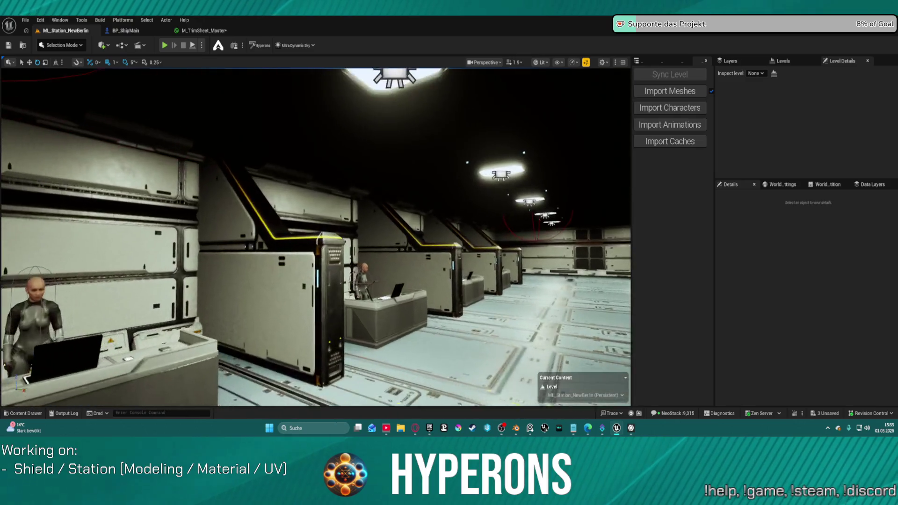
pyautogui.moveTo(316, 234)
pyautogui.mouseDown(button='right')
pyautogui.moveTo(468, 237)
pyautogui.moveTo(467, 252)
pyautogui.moveTo(463, 233)
pyautogui.moveTo(486, 262)
pyautogui.moveTo(459, 234)
pyautogui.moveTo(472, 229)
pyautogui.moveTo(467, 219)
pyautogui.moveTo(498, 225)
pyautogui.moveTo(500, 258)
pyautogui.moveTo(482, 257)
pyautogui.mouseUp(button='right')
pyautogui.scroll(-1, 491, 257)
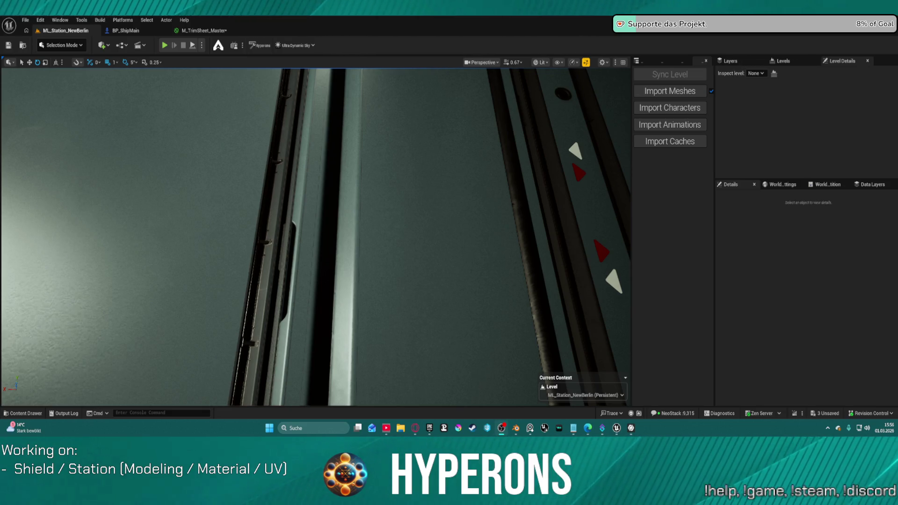
pyautogui.moveTo(427, 176)
pyautogui.mouseDown(button='right')
pyautogui.moveTo(416, 186)
pyautogui.moveTo(468, 185)
pyautogui.moveTo(443, 186)
pyautogui.mouseUp(button='right')
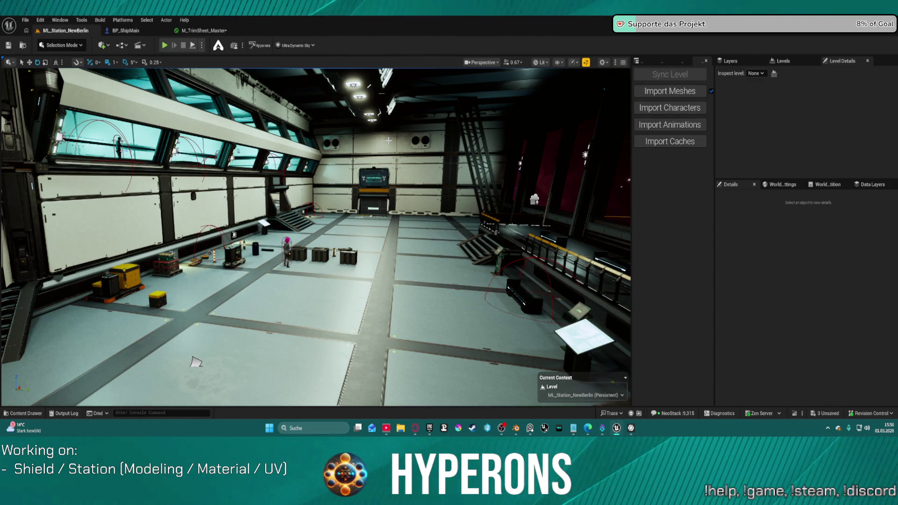
pyautogui.moveTo(195, 361)
pyautogui.mouseDown(button='right')
pyautogui.moveTo(112, 359)
pyautogui.moveTo(218, 359)
pyautogui.moveTo(176, 360)
pyautogui.moveTo(266, 371)
pyautogui.moveTo(225, 351)
pyautogui.moveTo(178, 299)
pyautogui.moveTo(196, 301)
pyautogui.moveTo(187, 306)
pyautogui.moveTo(475, 285)
pyautogui.mouseUp(button='right')
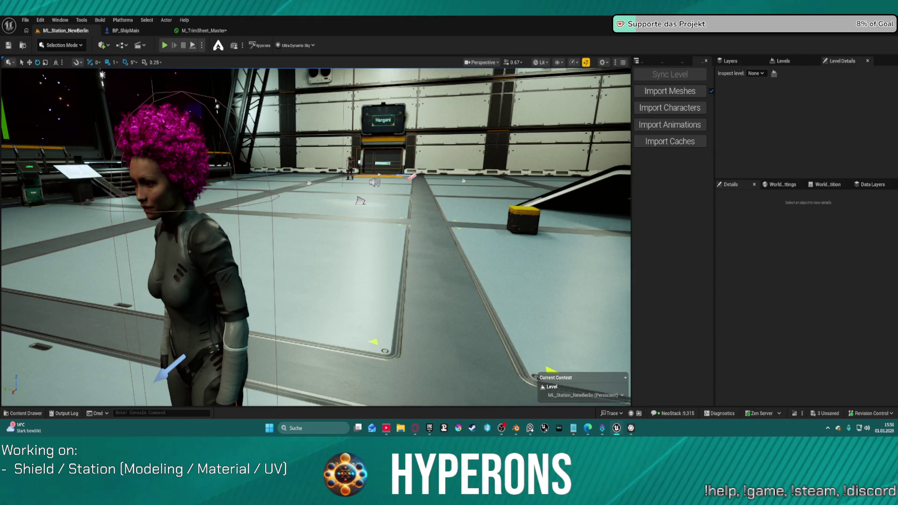
pyautogui.hotkey('alt', 'Tab')
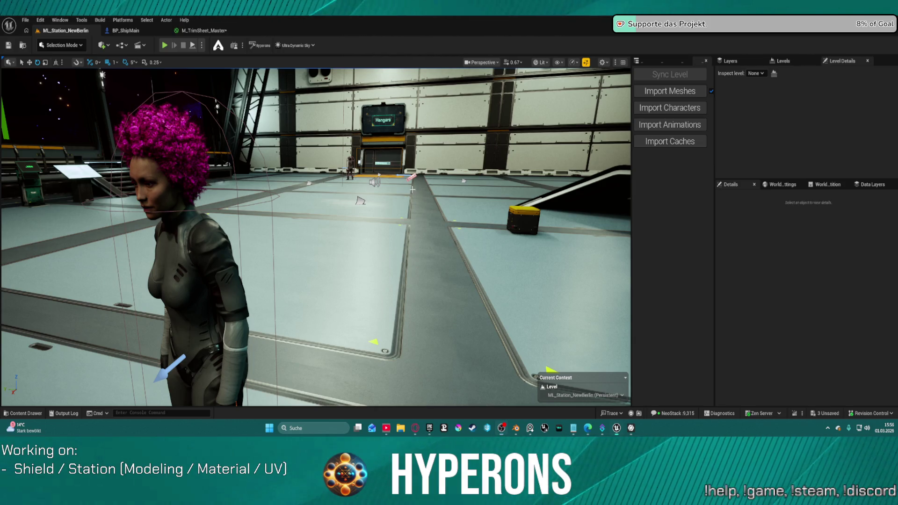
pyautogui.moveTo(412, 189)
pyautogui.mouseDown(button='right')
pyautogui.moveTo(412, 140)
pyautogui.moveTo(406, 197)
pyautogui.moveTo(398, 199)
pyautogui.moveTo(393, 154)
pyautogui.moveTo(444, 164)
pyautogui.moveTo(388, 135)
pyautogui.moveTo(393, 159)
pyautogui.moveTo(340, 199)
pyautogui.mouseUp(button='right')
# - Select the Station_AirVent panel on the wall and inspect it up close
pyautogui.click(265, 151)
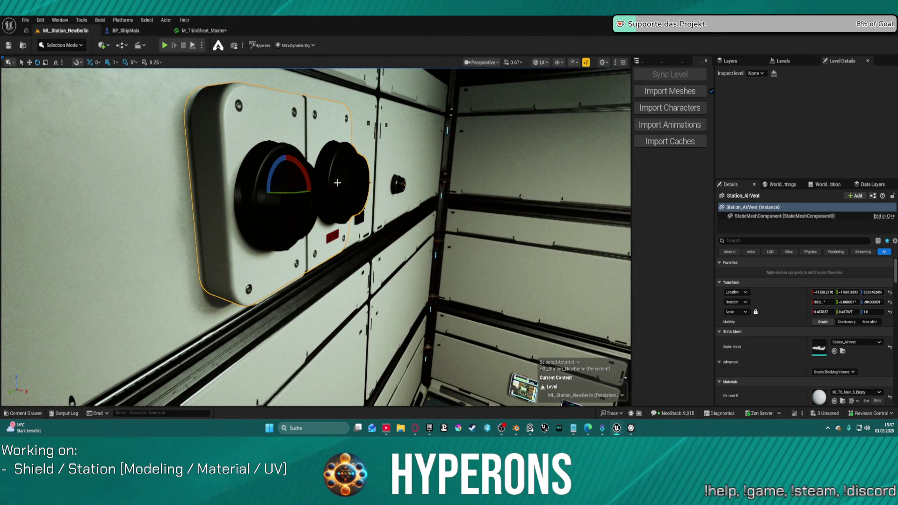
pyautogui.scroll(5, 337, 182)
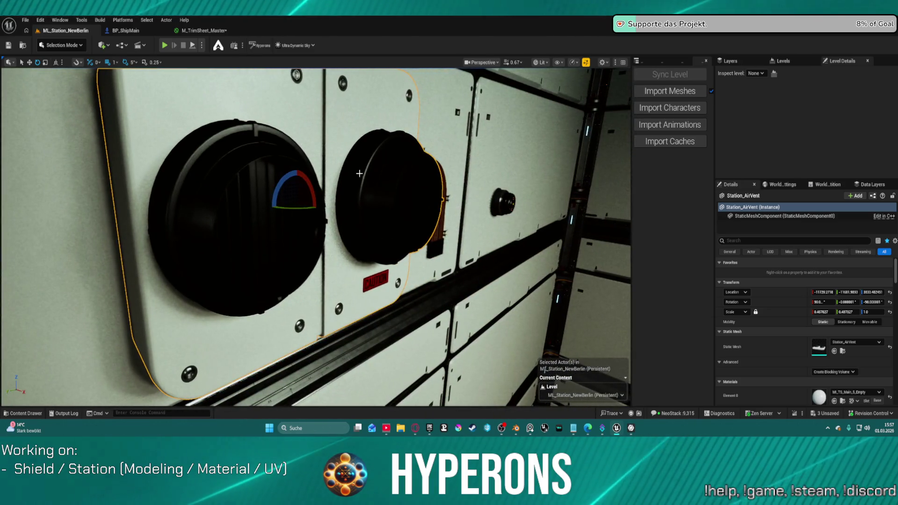
pyautogui.moveTo(544, 369)
pyautogui.mouseDown(button='right')
pyautogui.moveTo(28, 391)
pyautogui.moveTo(421, 387)
pyautogui.moveTo(384, 374)
pyautogui.moveTo(432, 354)
pyautogui.moveTo(364, 190)
pyautogui.mouseUp(button='right')
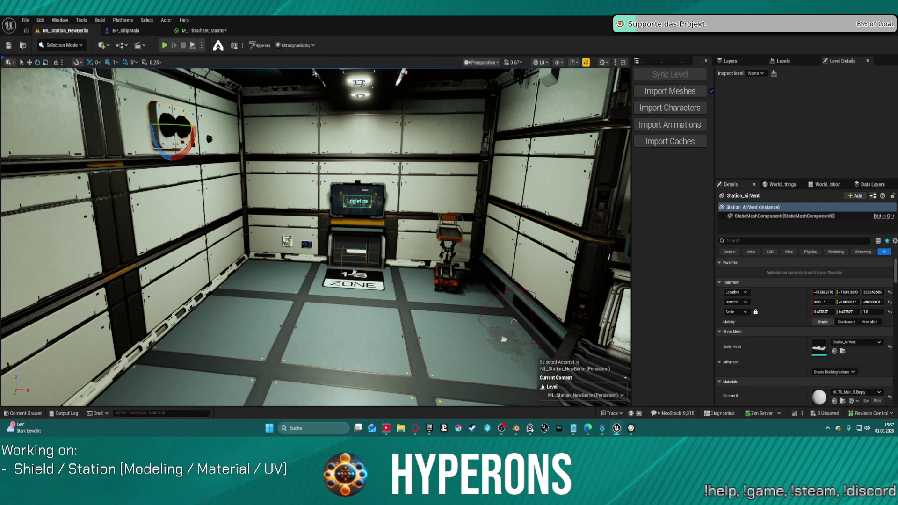
pyautogui.moveTo(516, 428)
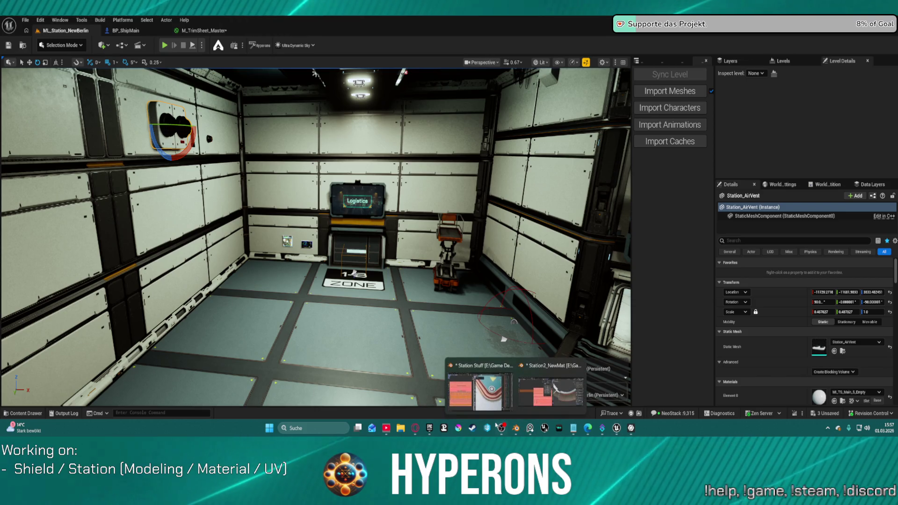
pyautogui.click(545, 401)
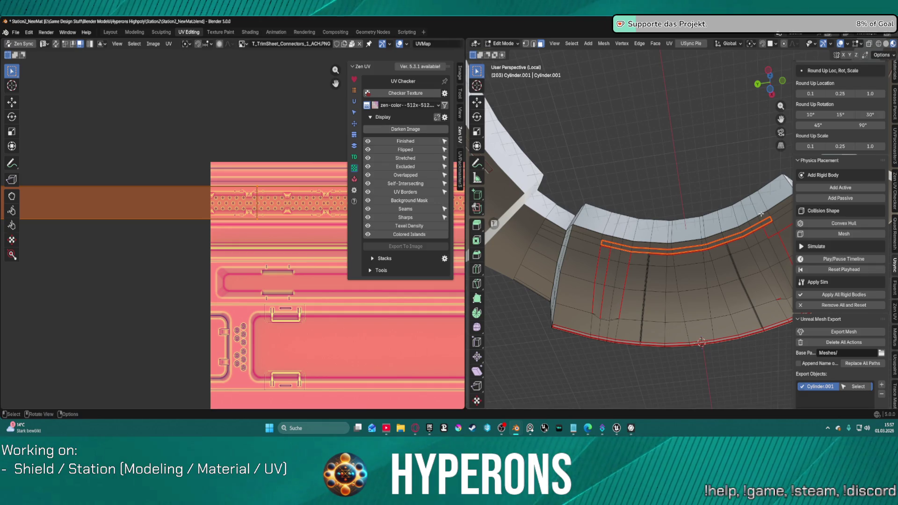
pyautogui.moveTo(611, 433)
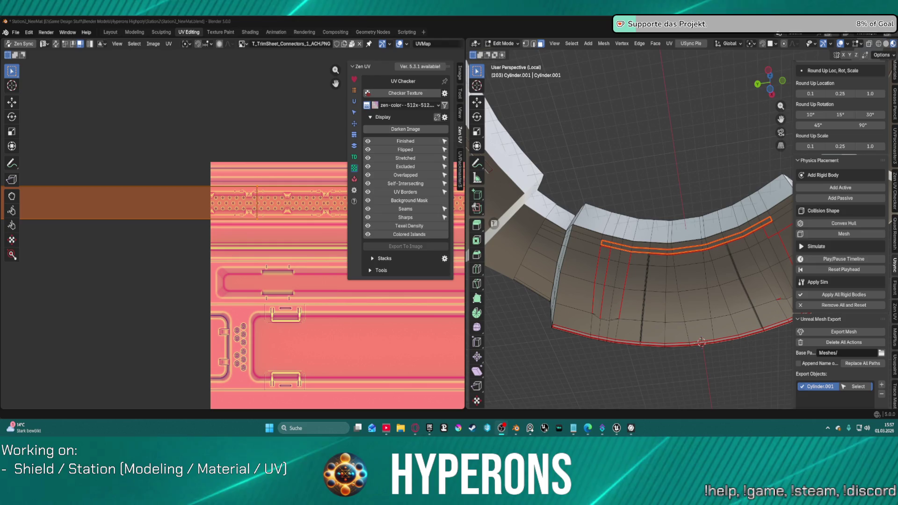
pyautogui.rightClick(619, 201)
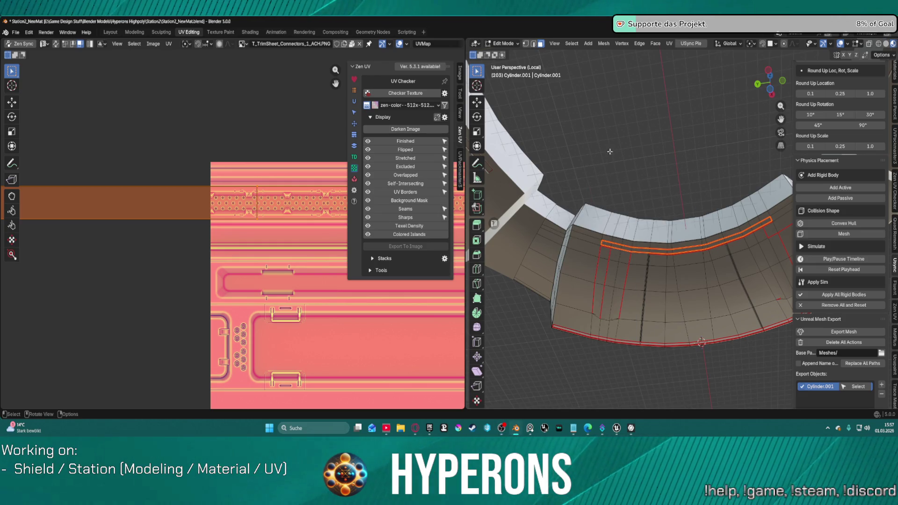
pyautogui.moveTo(609, 151)
pyautogui.mouseDown(button='middle')
pyautogui.moveTo(639, 279)
pyautogui.moveTo(642, 165)
pyautogui.moveTo(688, 251)
pyautogui.moveTo(664, 212)
pyautogui.mouseUp(button='middle')
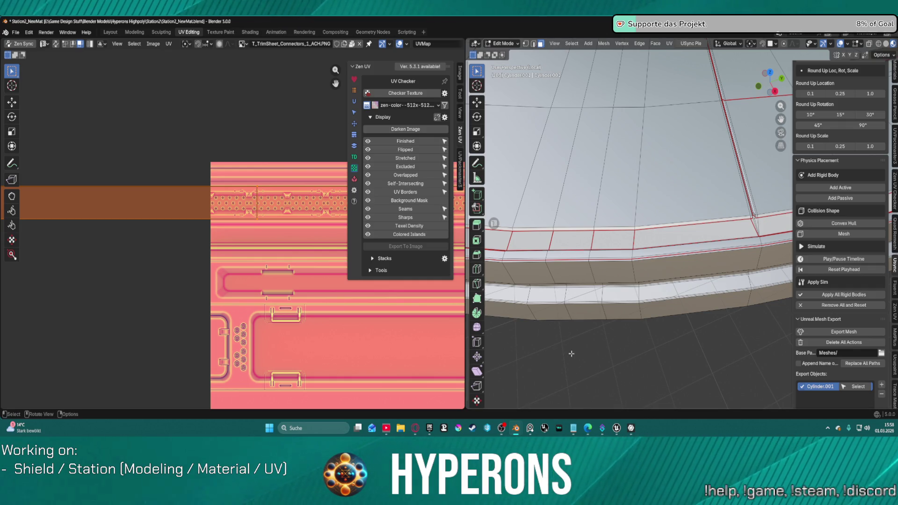
pyautogui.moveTo(530, 438)
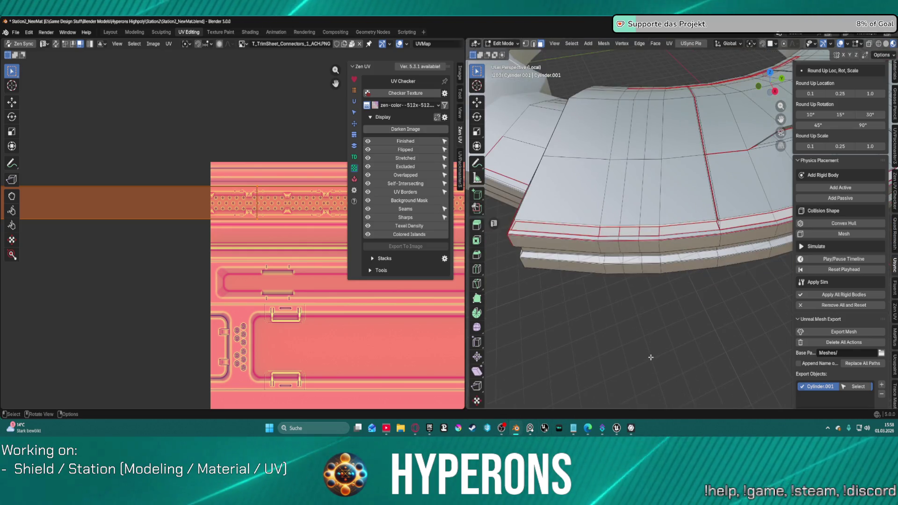
pyautogui.moveTo(650, 357)
pyautogui.mouseDown(button='middle')
pyautogui.moveTo(704, 251)
pyautogui.moveTo(705, 171)
pyautogui.moveTo(680, 256)
pyautogui.moveTo(490, 350)
pyautogui.moveTo(703, 294)
pyautogui.moveTo(664, 234)
pyautogui.moveTo(662, 171)
pyautogui.moveTo(669, 255)
pyautogui.moveTo(626, 235)
pyautogui.moveTo(768, 342)
pyautogui.moveTo(723, 257)
pyautogui.mouseUp(button='middle')
pyautogui.scroll(4, 706, 241)
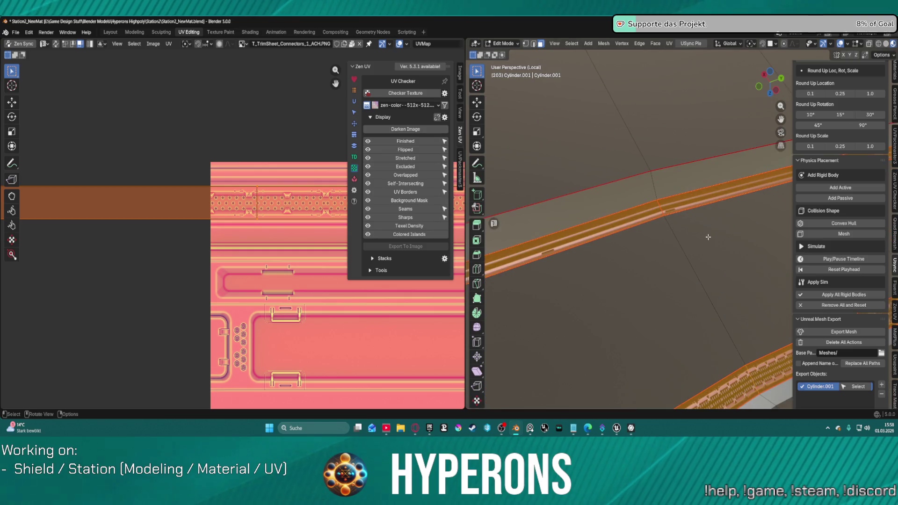
pyautogui.keyDown('shift'); pyautogui.scroll(-3, 707, 254); pyautogui.keyUp('shift')
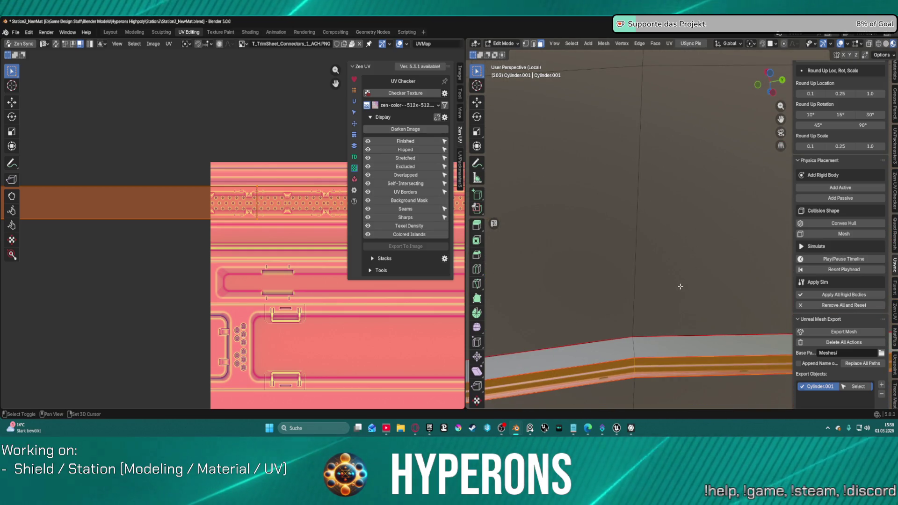
pyautogui.moveTo(678, 284)
pyautogui.keyDown('shift'); pyautogui.mouseDown(button='middle')
pyautogui.moveTo(645, 253)
pyautogui.moveTo(549, 243)
pyautogui.moveTo(552, 256)
pyautogui.moveTo(669, 314)
pyautogui.moveTo(655, 281)
pyautogui.moveTo(592, 250)
pyautogui.mouseUp(button='middle'); pyautogui.keyUp('shift')
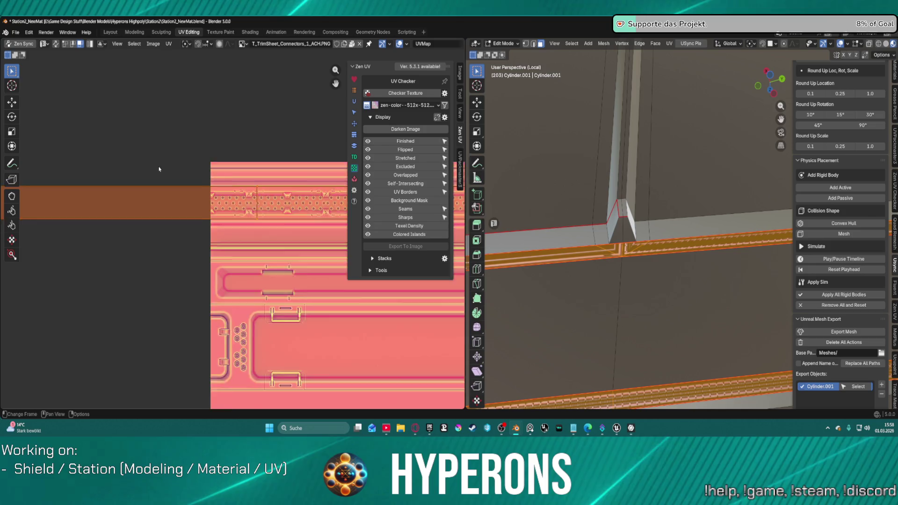
# - Move the selected strip UVs onto a different band of the trim sheet
pyautogui.scroll(-7, 201, 192)
pyautogui.scroll(3, 202, 192)
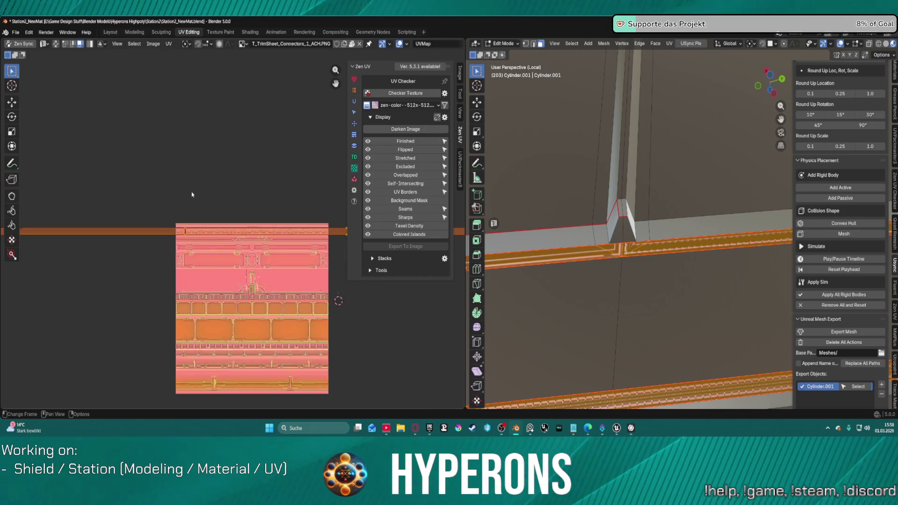
pyautogui.press('g')
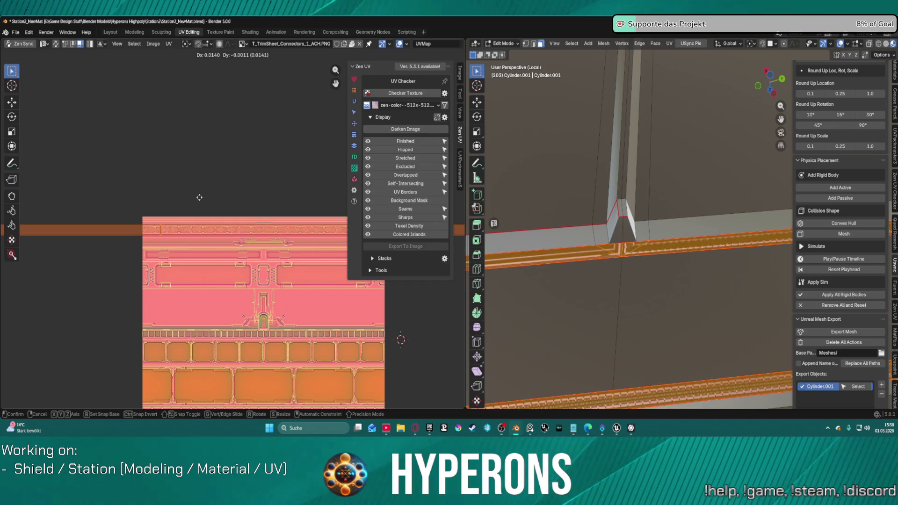
pyautogui.click(199, 196)
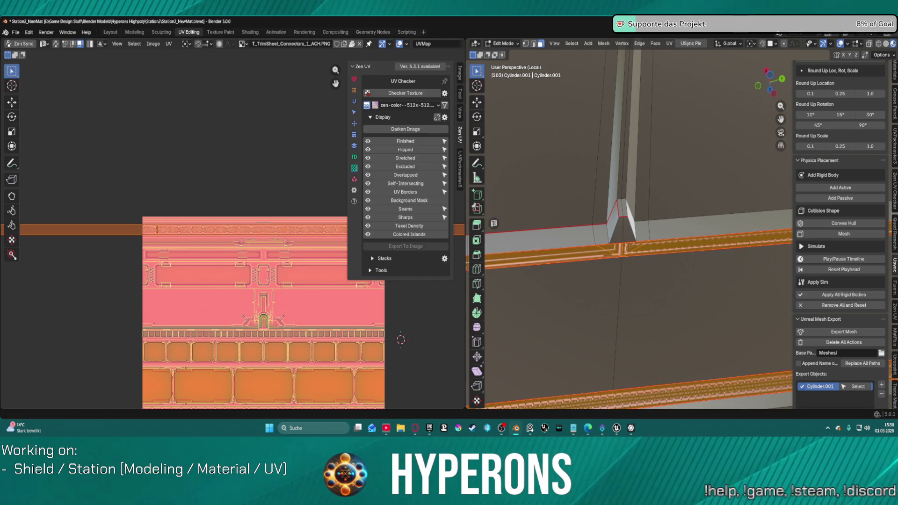
pyautogui.hotkey('alt', 'Tab')
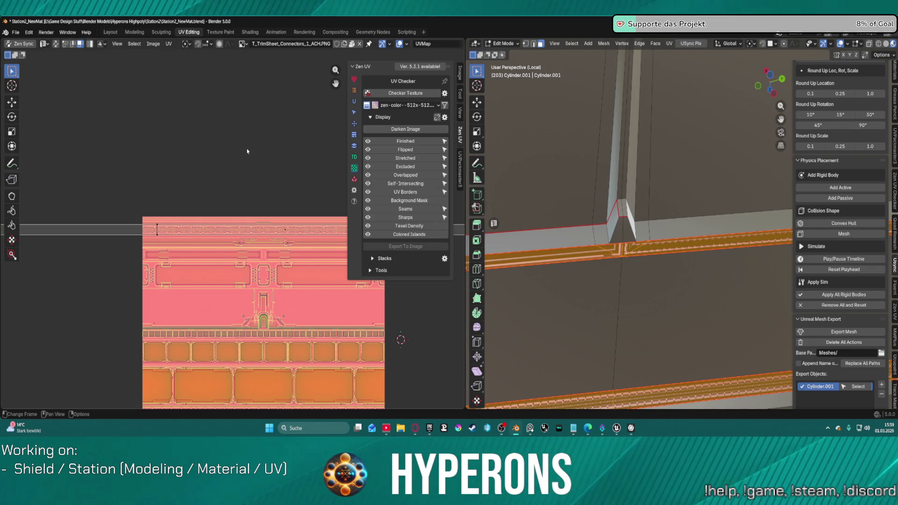
# - Bring up the UV operations menu for the trim strip again
pyautogui.press('u')
pyautogui.press('Escape')
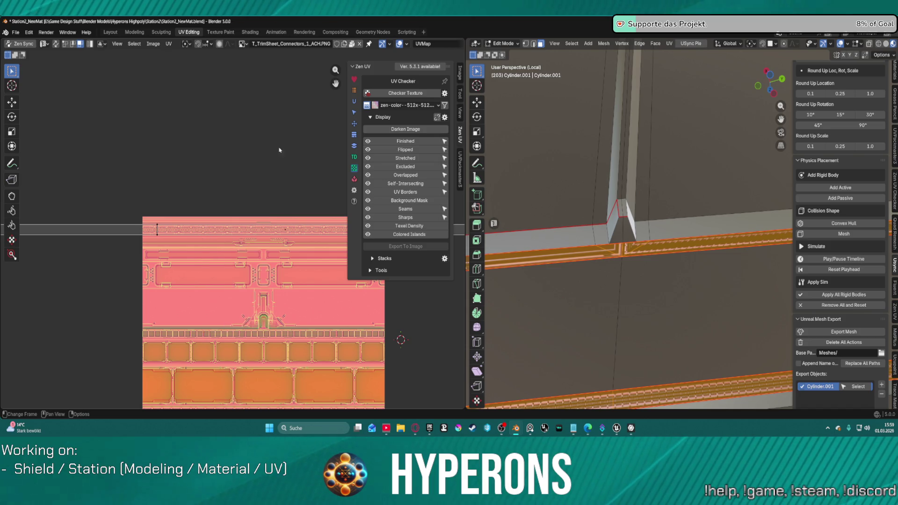
pyautogui.scroll(-3, 257, 207)
pyautogui.scroll(5, 271, 311)
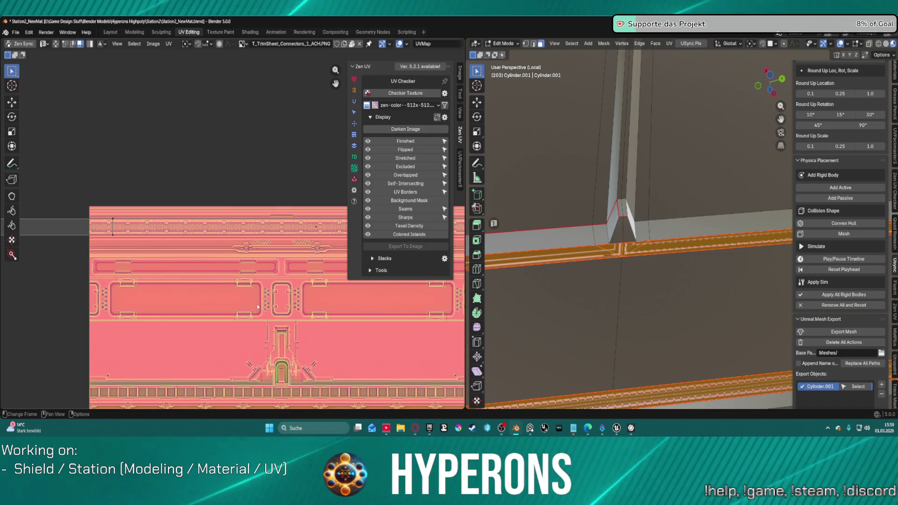
pyautogui.scroll(-4, 269, 314)
pyautogui.scroll(2, 265, 308)
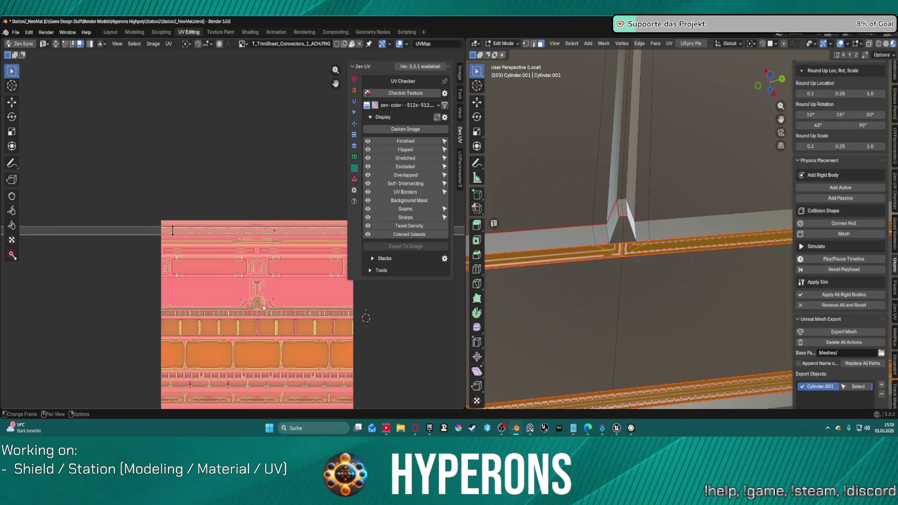
pyautogui.press('u')
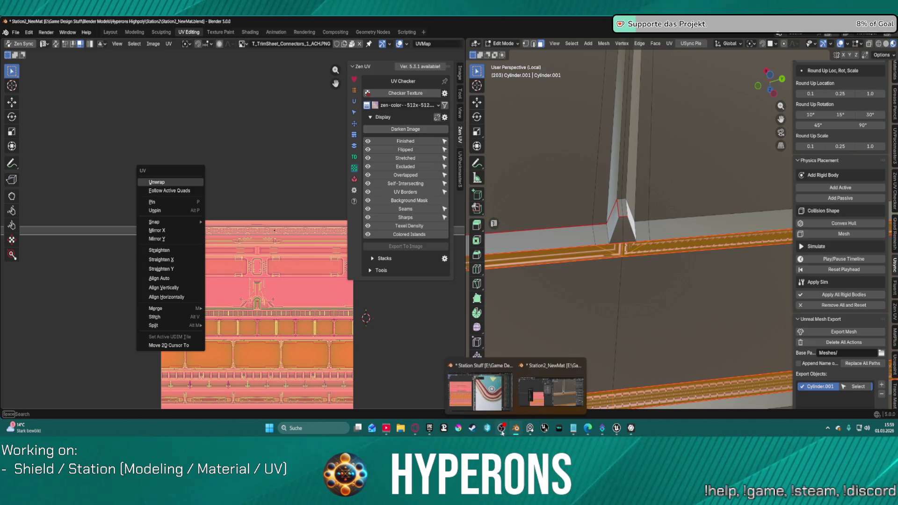
# - Pin the selected trim-strip UVs in place
pyautogui.moveTo(503, 436)
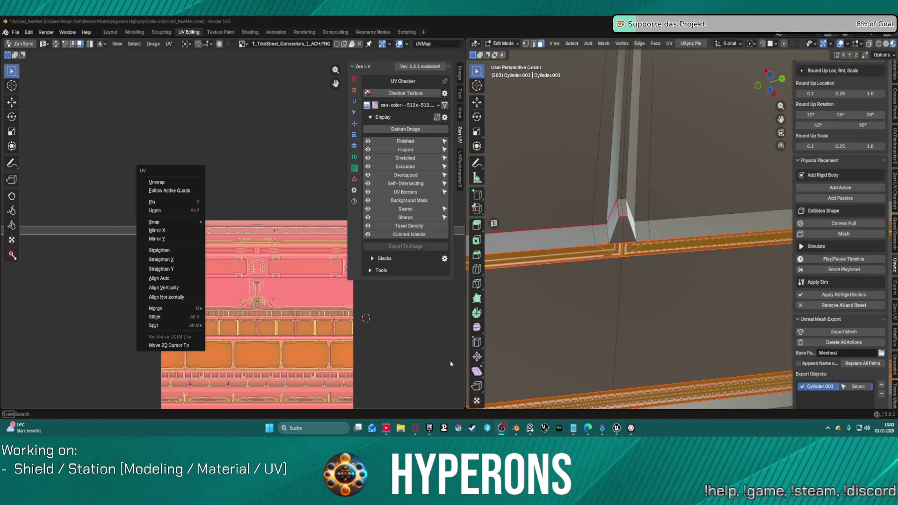
pyautogui.press('u')
pyautogui.press('f')
pyautogui.press('s')
pyautogui.press('m')
pyautogui.press('p')
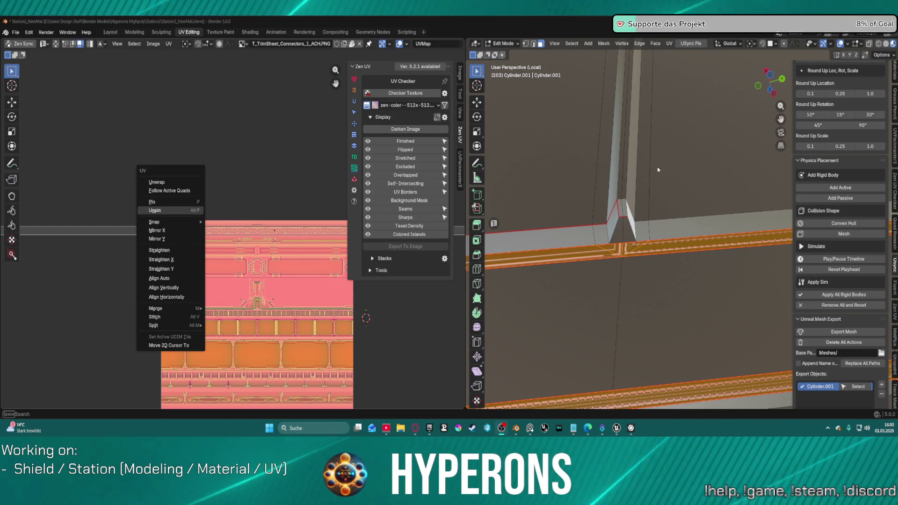
pyautogui.press('Return')
# - Widen the 3D viewport and orbit around the wall to check the trim strips
pyautogui.moveTo(704, 317); pyautogui.dragTo(674, 151, button='middle')
pyautogui.scroll(6, 674, 151)
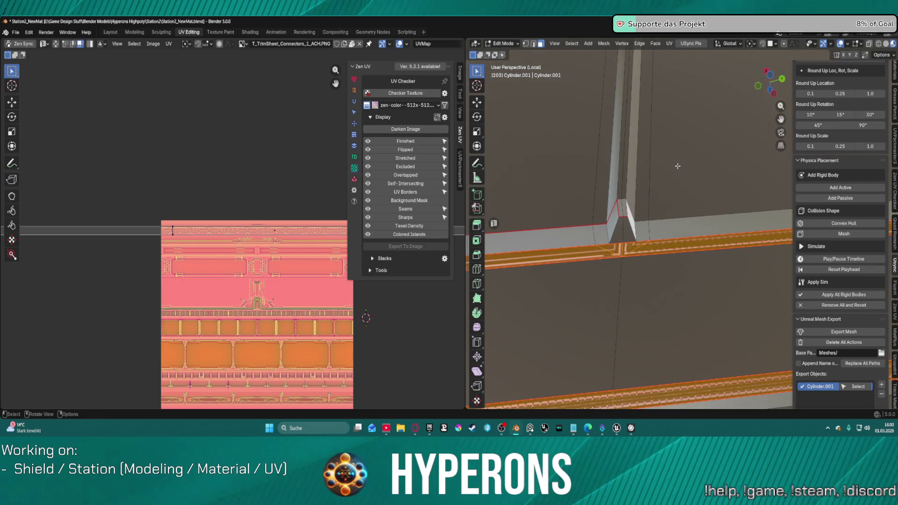
pyautogui.moveTo(676, 175)
pyautogui.mouseDown(button='middle')
pyautogui.moveTo(679, 118)
pyautogui.moveTo(728, 188)
pyautogui.moveTo(664, 206)
pyautogui.moveTo(624, 233)
pyautogui.moveTo(615, 227)
pyautogui.mouseUp(button='middle')
pyautogui.scroll(-3, 681, 121)
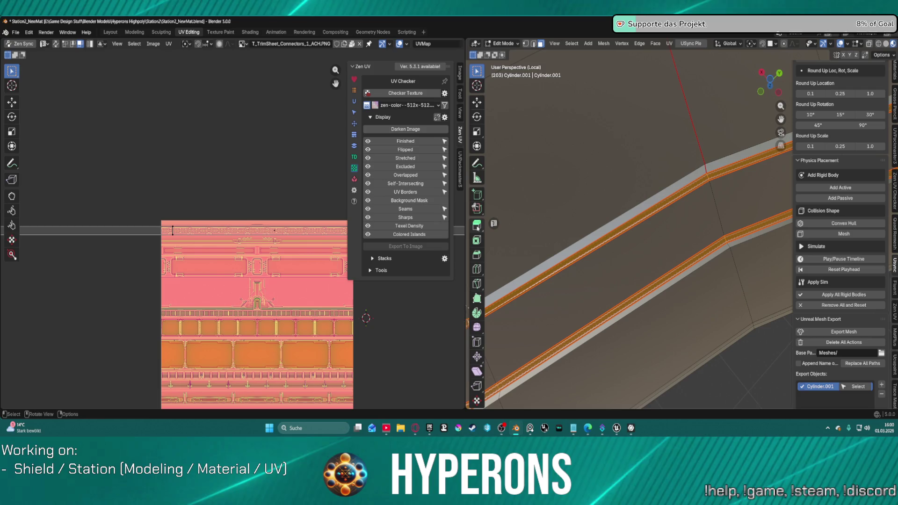
pyautogui.moveTo(465, 222); pyautogui.dragTo(288, 219)
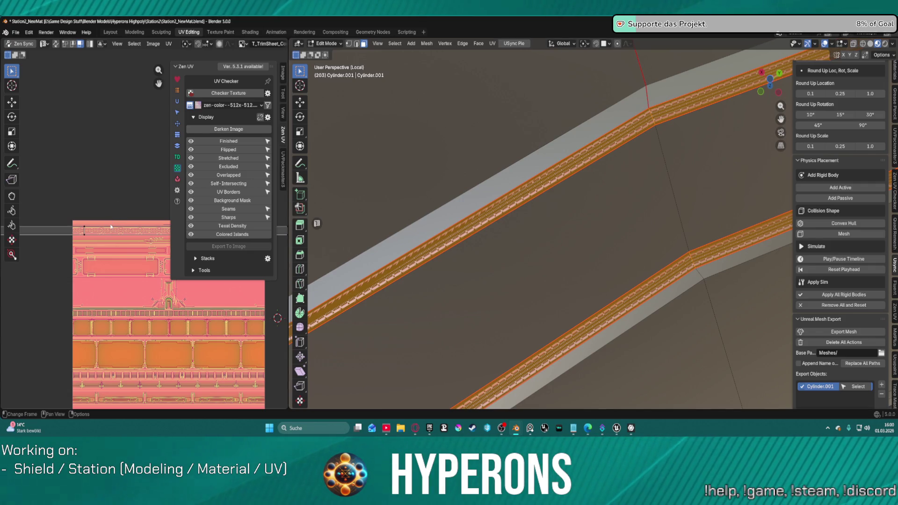
pyautogui.moveTo(675, 105)
pyautogui.mouseDown(button='middle')
pyautogui.moveTo(567, 212)
pyautogui.moveTo(519, 180)
pyautogui.moveTo(616, 140)
pyautogui.moveTo(552, 224)
pyautogui.moveTo(473, 300)
pyautogui.moveTo(570, 232)
pyautogui.moveTo(509, 274)
pyautogui.moveTo(517, 272)
pyautogui.mouseUp(button='middle')
pyautogui.scroll(5, 637, 152)
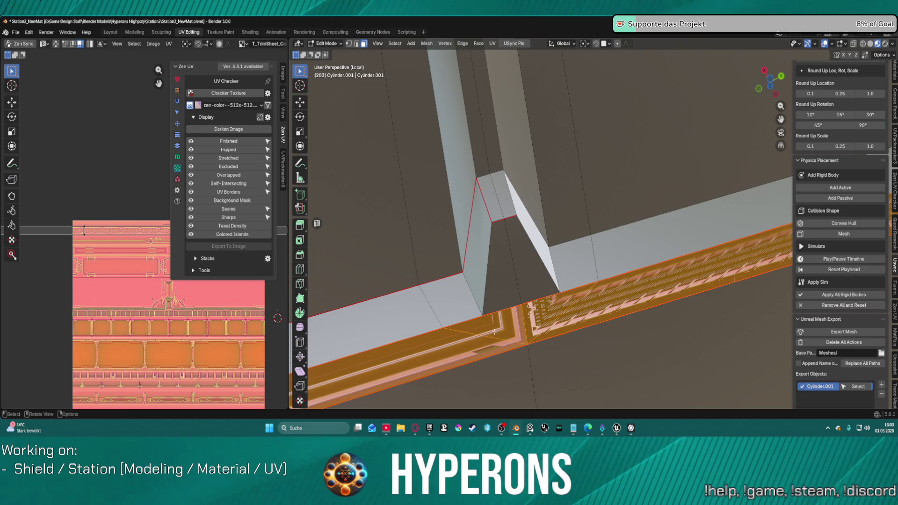
# - Reselect the right-hand trim strip in edge mode and toggle Solid and Material Preview shading
pyautogui.hotkey('alt', 'a')
pyautogui.click(567, 308)
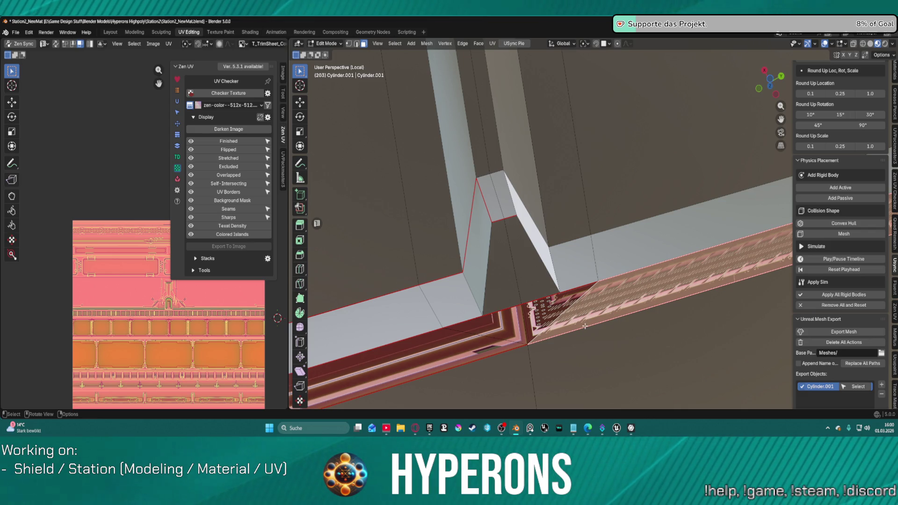
pyautogui.keyDown('alt'); pyautogui.click(561, 315); pyautogui.keyUp('alt')
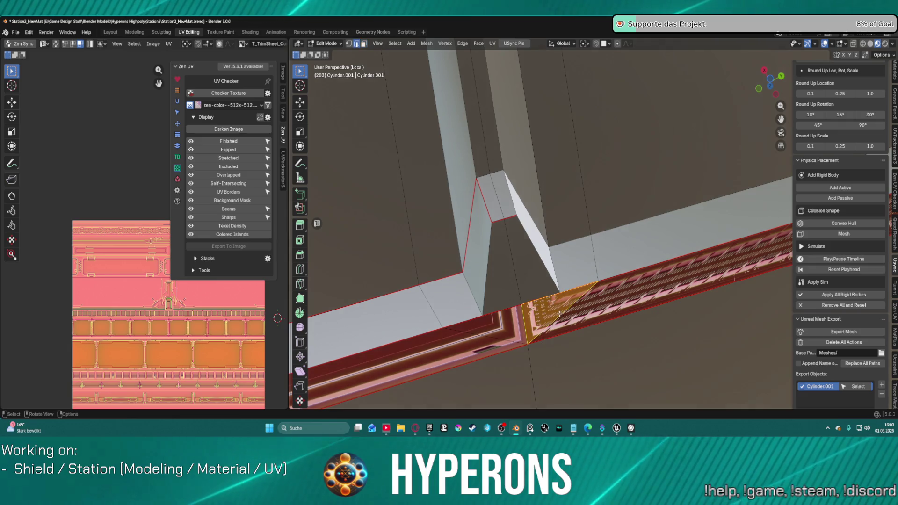
pyautogui.press('2')
pyautogui.click(870, 43)
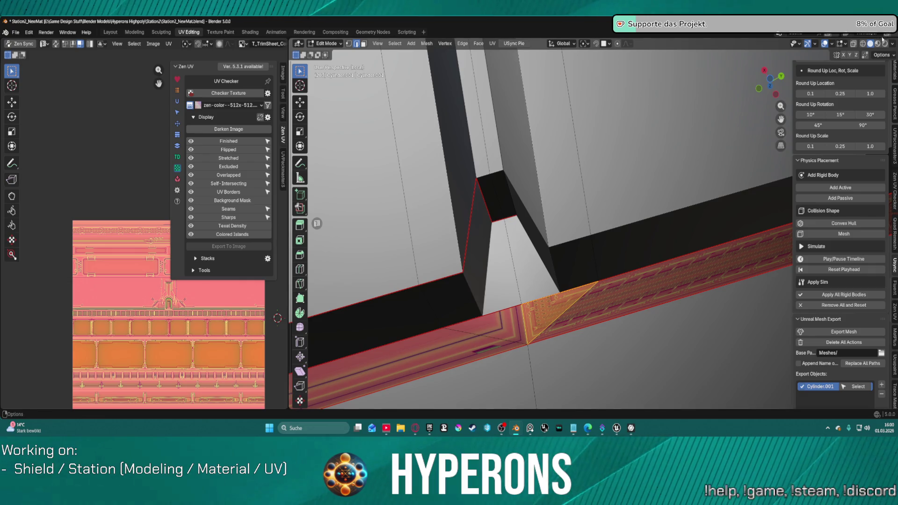
pyautogui.click(877, 44)
# - Return to the Layout workspace and put the wall into Edit Mode
pyautogui.click(111, 33)
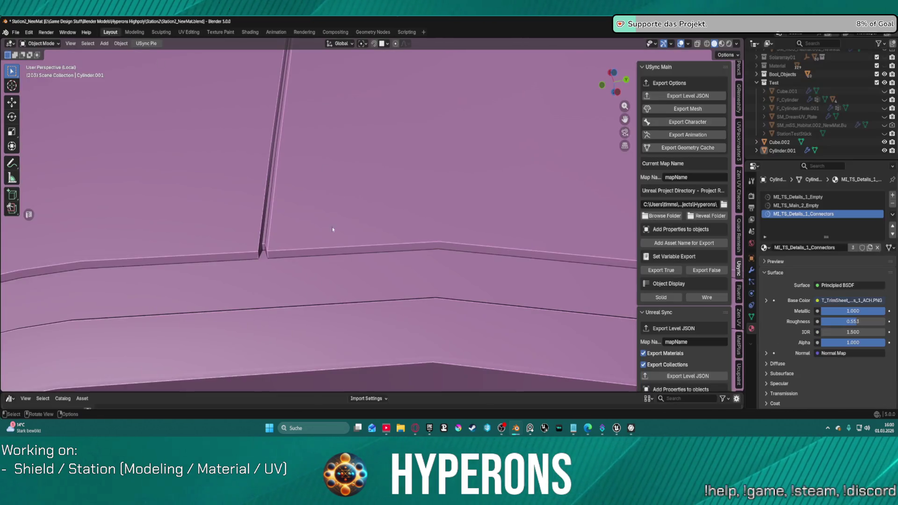
pyautogui.hotkey('ctrl', 'Tab')
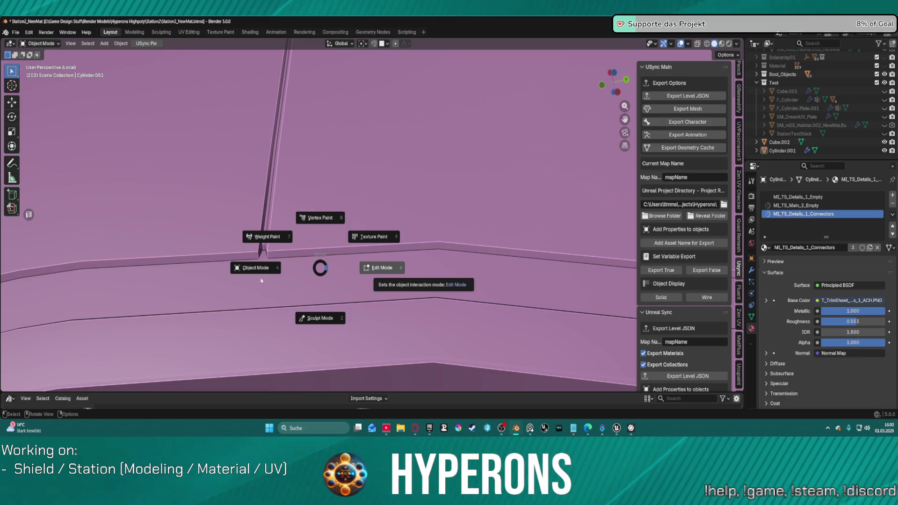
pyautogui.click(407, 289)
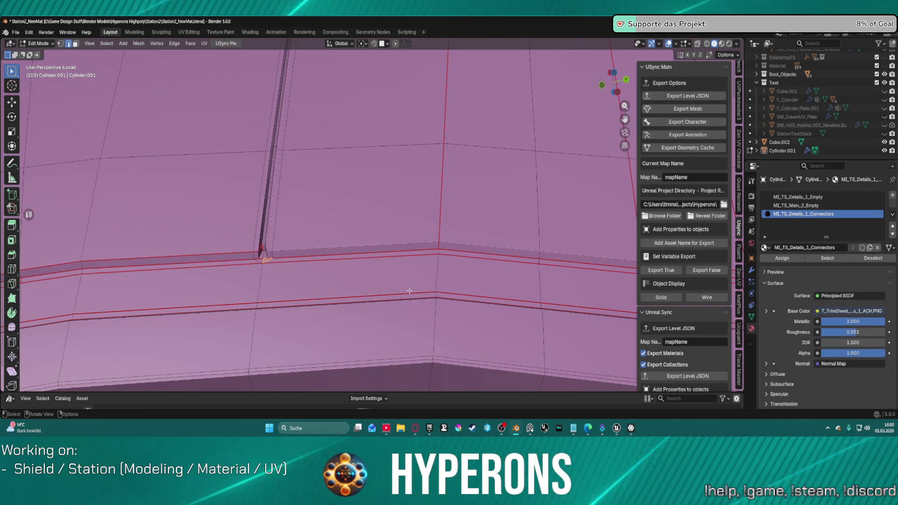
# - Dissolve the stray edges where the vertical groove meets the trim strip
pyautogui.scroll(5, 295, 262)
pyautogui.moveTo(295, 263); pyautogui.dragTo(272, 303, button='middle')
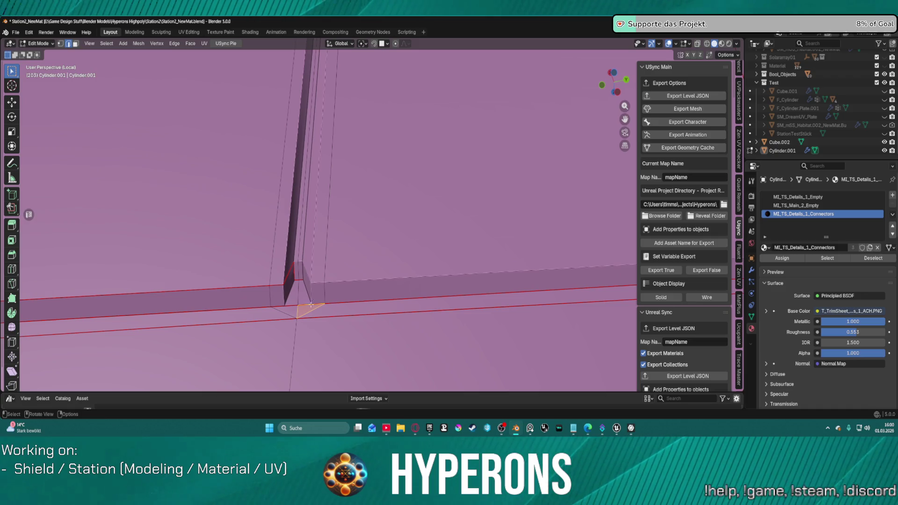
pyautogui.keyDown('ctrl'); pyautogui.click(285, 313); pyautogui.keyUp('ctrl')
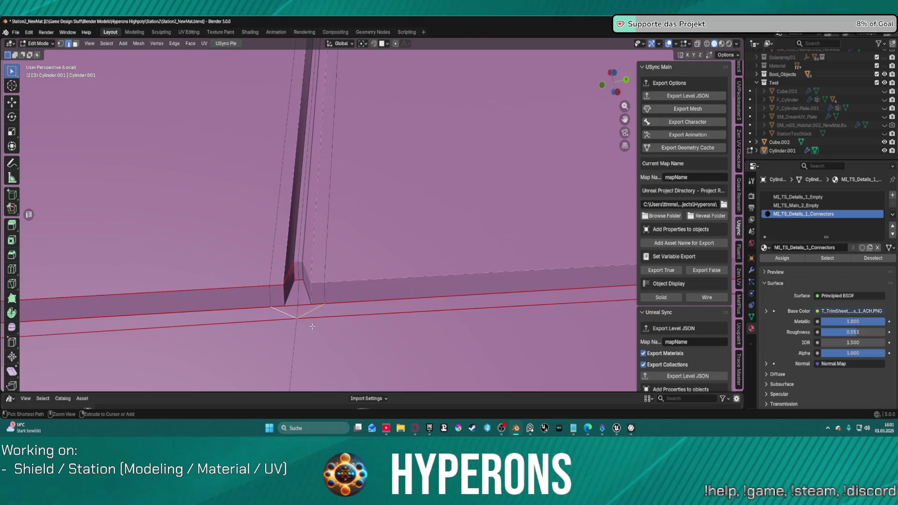
pyautogui.hotkey('ctrl', 'x')
pyautogui.moveTo(314, 319)
pyautogui.mouseDown(button='middle')
pyautogui.moveTo(401, 294)
pyautogui.moveTo(317, 257)
pyautogui.moveTo(567, 186)
pyautogui.moveTo(355, 227)
pyautogui.mouseUp(button='middle')
pyautogui.keyDown('shift'); pyautogui.click(361, 231); pyautogui.keyUp('shift')
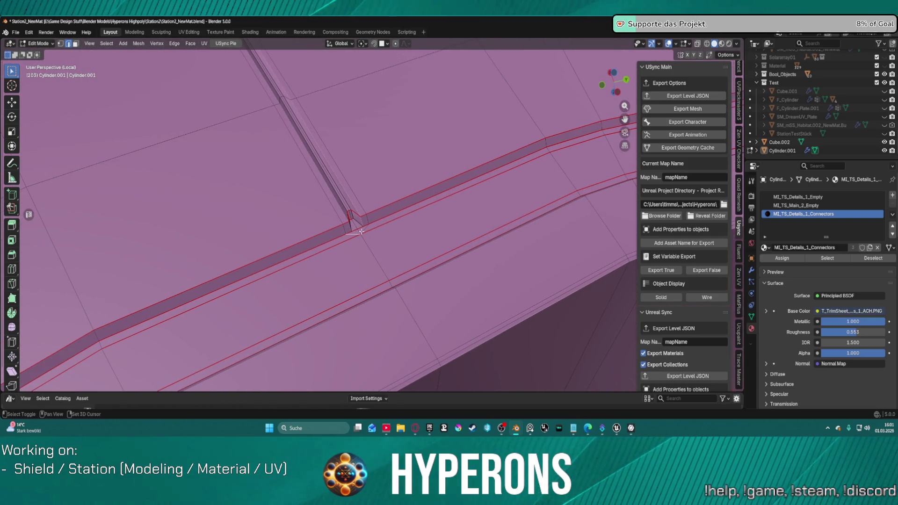
pyautogui.hotkey('ctrl', 'x')
pyautogui.moveTo(395, 248); pyautogui.dragTo(472, 229, button='middle')
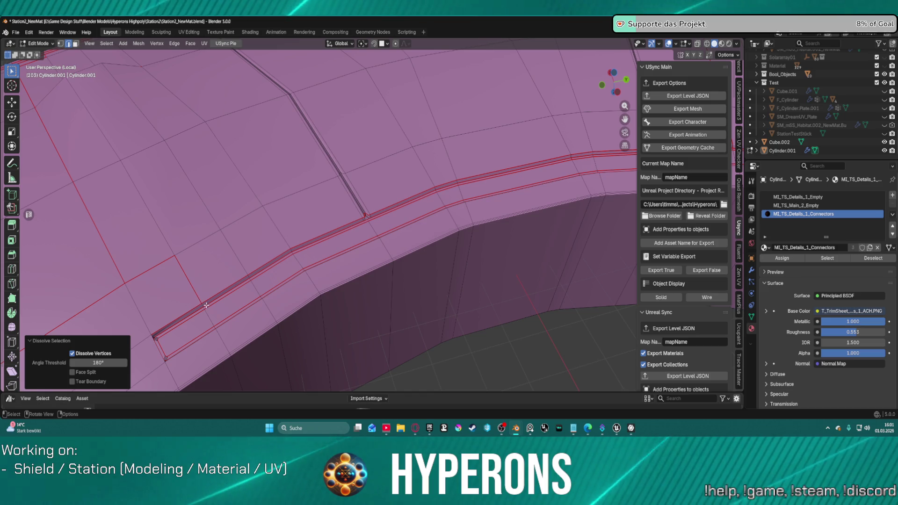
# - Select the trim strip faces bounded by seams in face mode
pyautogui.press('l')
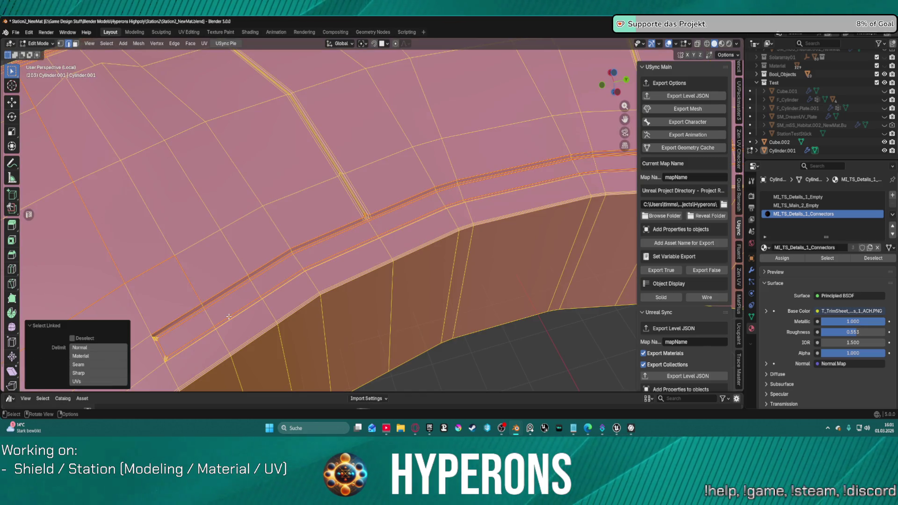
pyautogui.keyDown('shift'); pyautogui.click(229, 317); pyautogui.keyUp('shift')
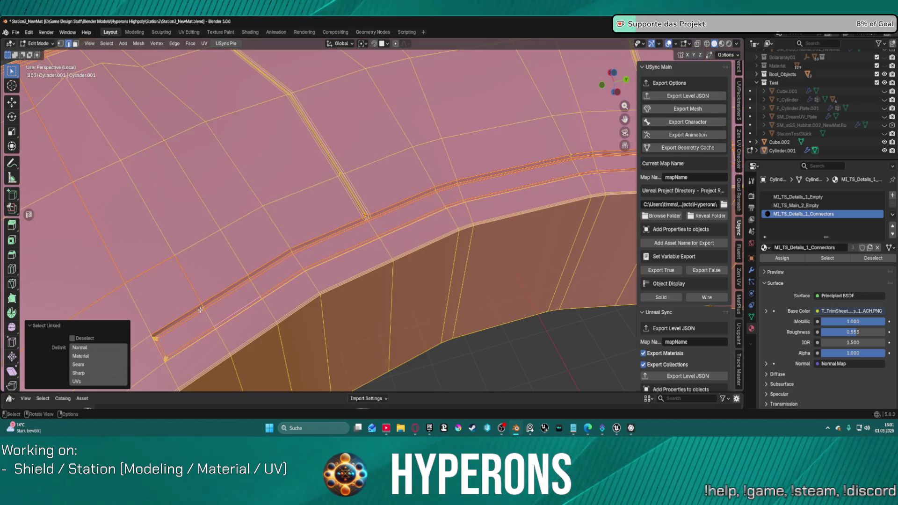
pyautogui.click(201, 310)
pyautogui.scroll(1, 204, 311)
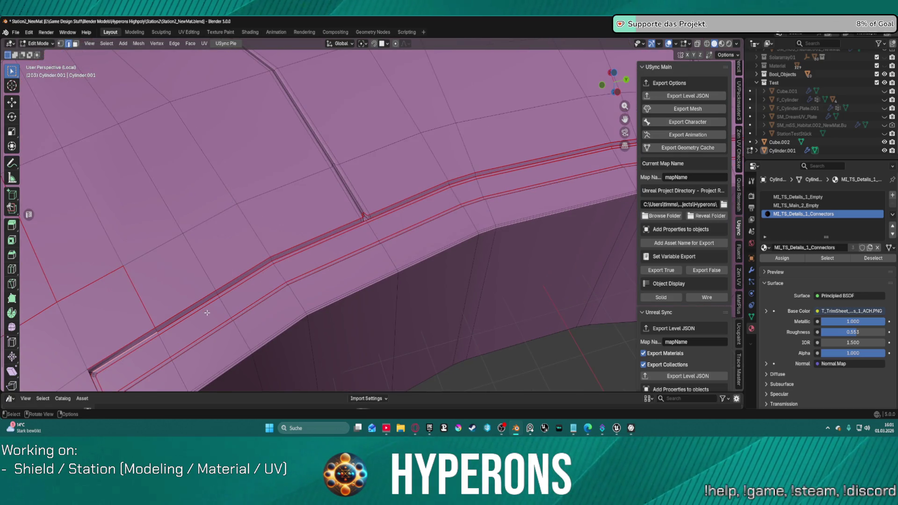
pyautogui.click(181, 319)
pyautogui.press('3')
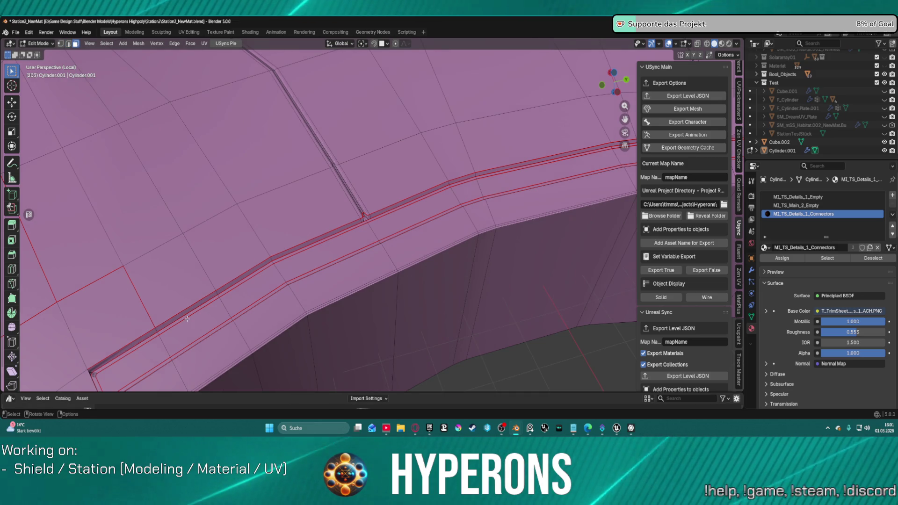
pyautogui.press('l')
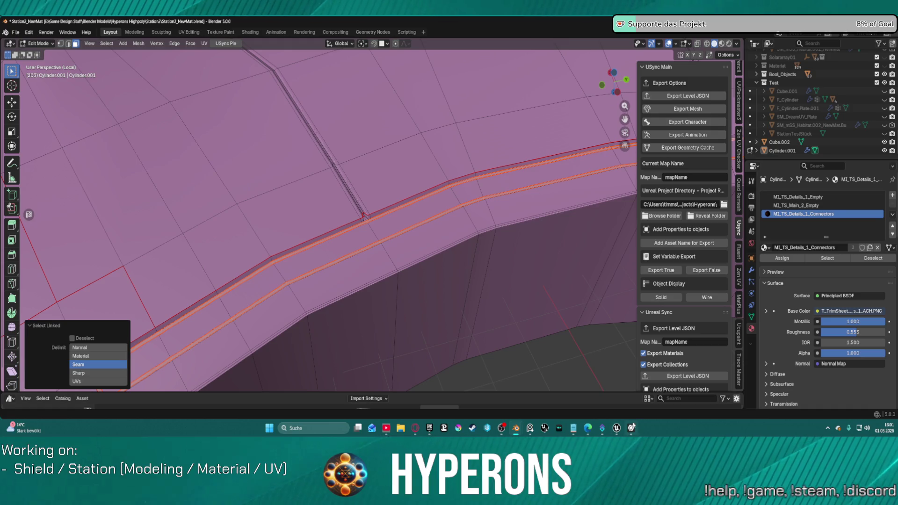
# - In Unreal, frame the Station_AirVent and fly the camera through the station's halls and rooms
pyautogui.moveTo(616, 429)
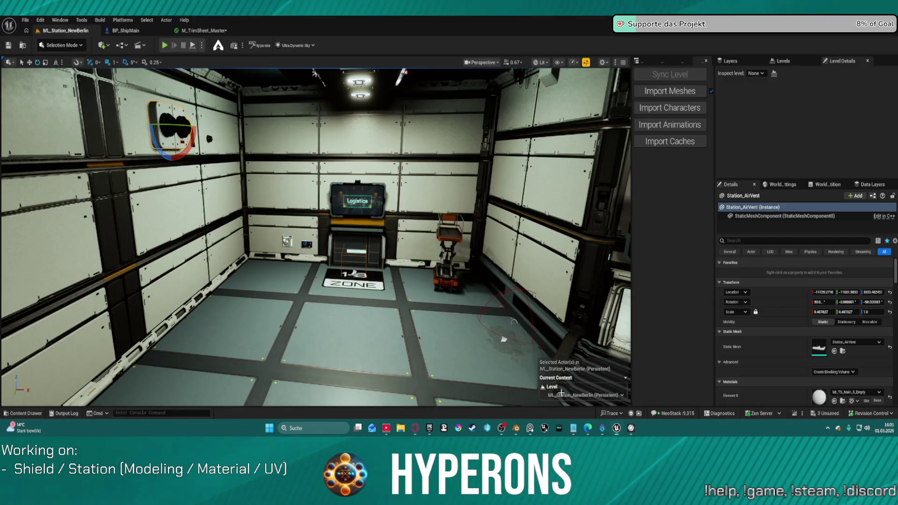
pyautogui.click(547, 381)
pyautogui.press('f')
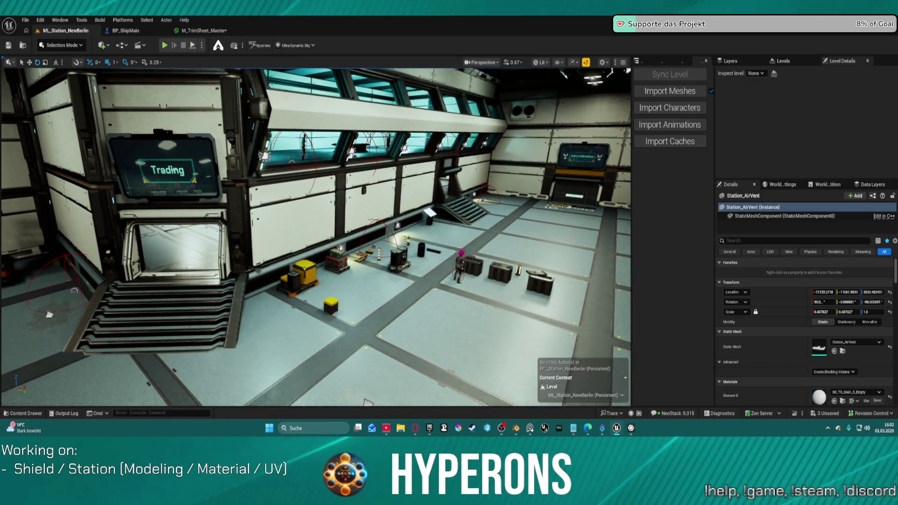
pyautogui.moveTo(367, 402); pyautogui.dragTo(396, 385, button='right')
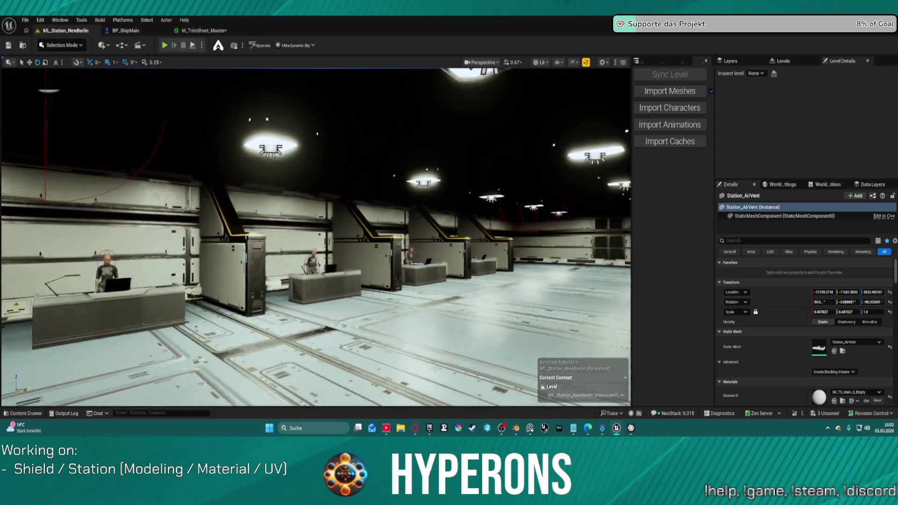
pyautogui.moveTo(566, 333); pyautogui.dragTo(566, 333, button='right')
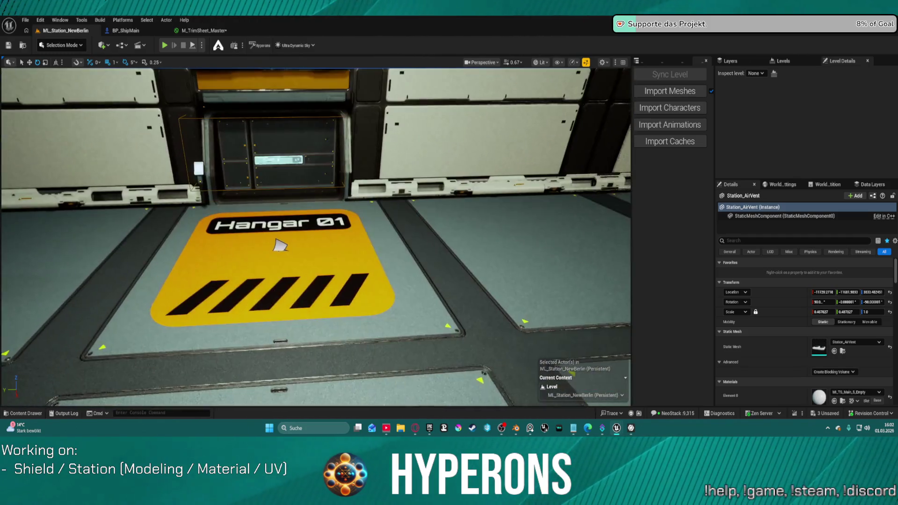
pyautogui.click(28, 21)
pyautogui.moveTo(70, 74)
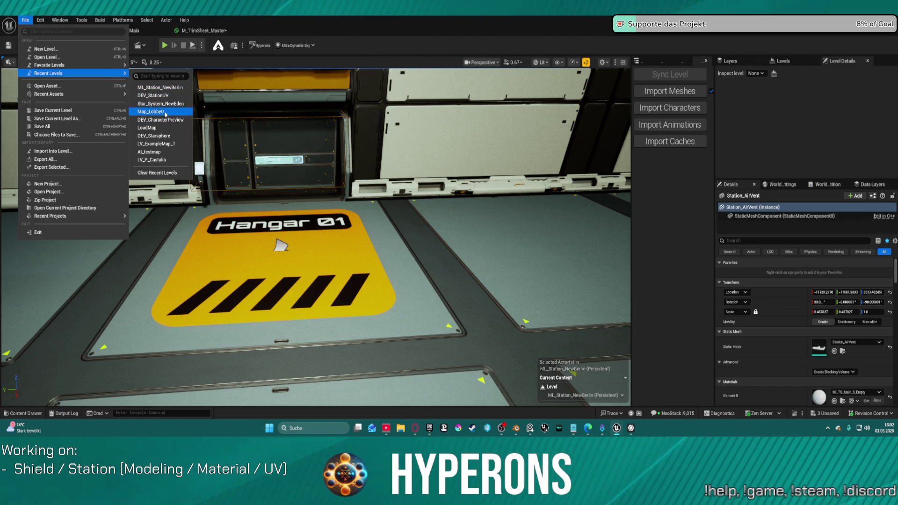
# - Load Map_Lobby0 from Recent Levels and launch it with Alt+P Play In Editor
pyautogui.press('Escape')
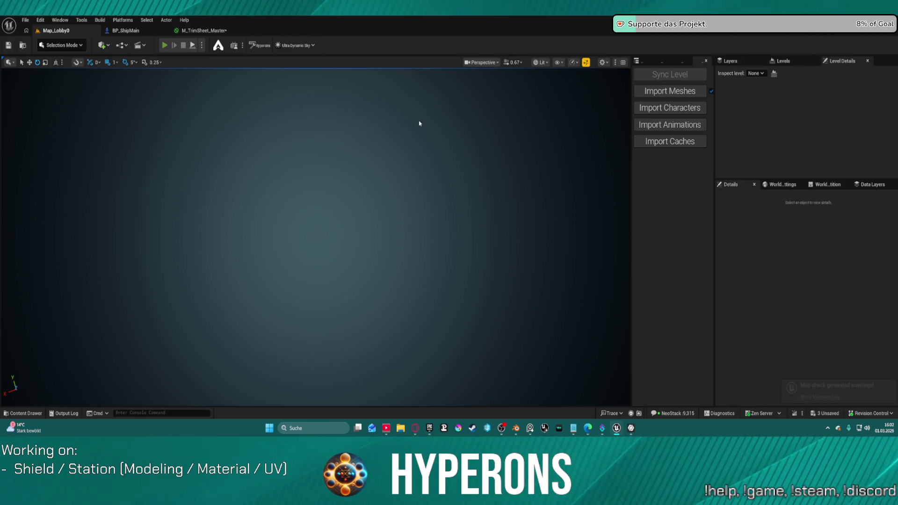
pyautogui.hotkey('alt', 'p')
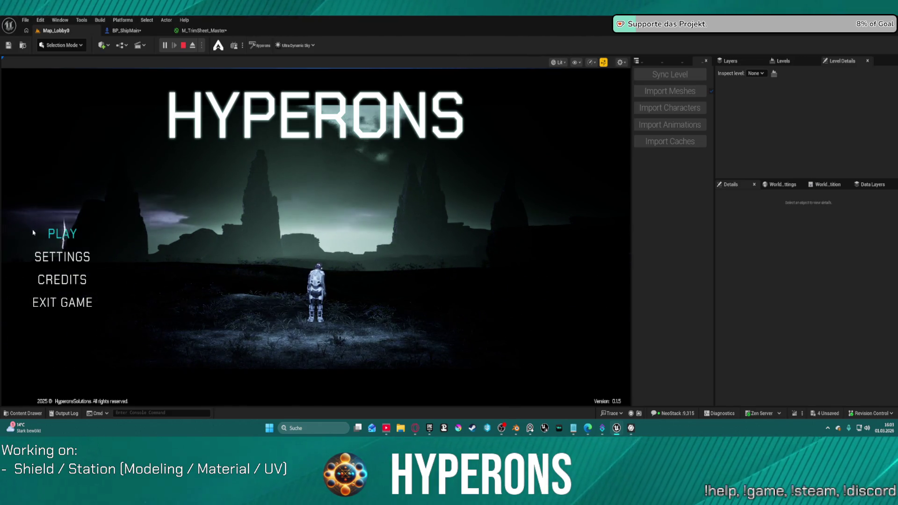
# - Go from PLAY through previewing two characters to Create New and try a haircut
pyautogui.click(61, 235)
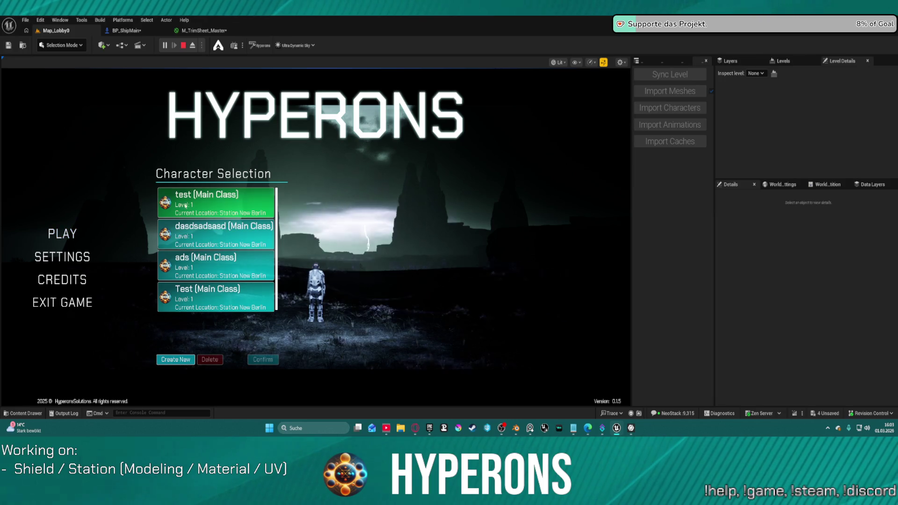
pyautogui.click(215, 229)
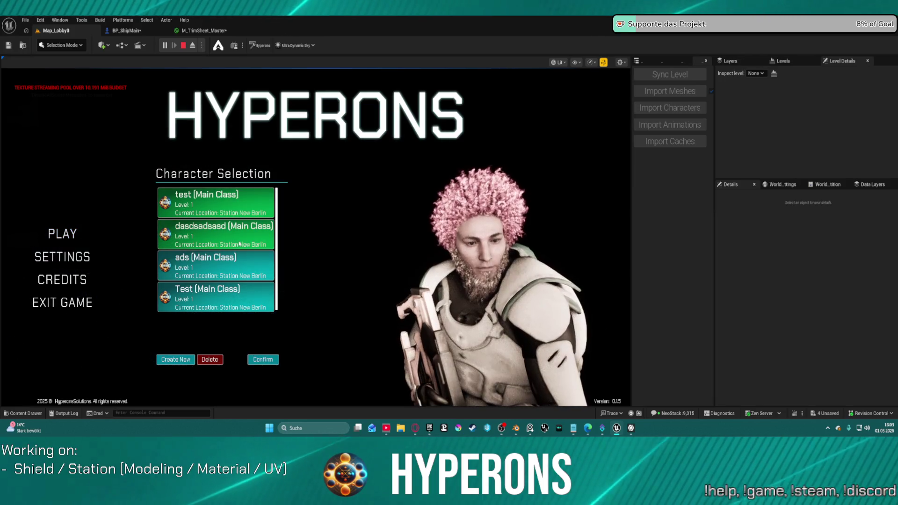
pyautogui.click(246, 263)
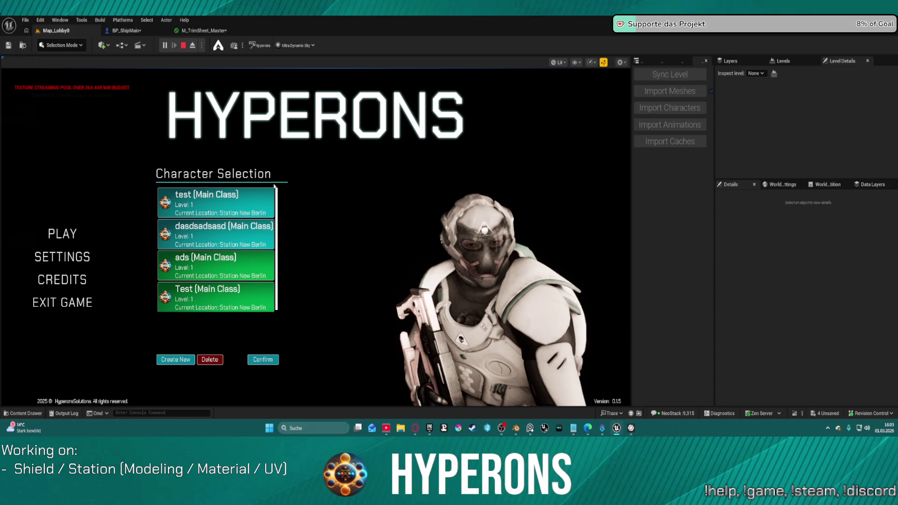
pyautogui.click(175, 359)
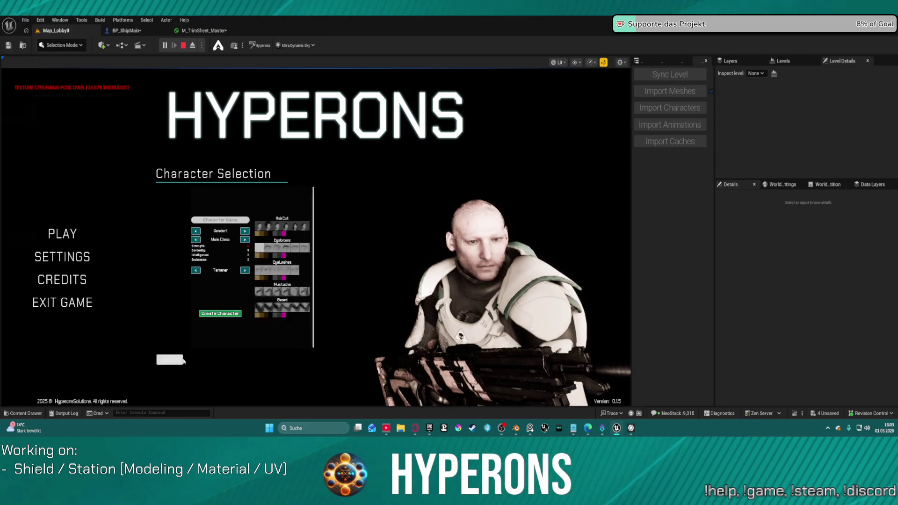
pyautogui.click(278, 202)
# - Cycle through the haircut options, including a bald style, on the new character
pyautogui.click(263, 203)
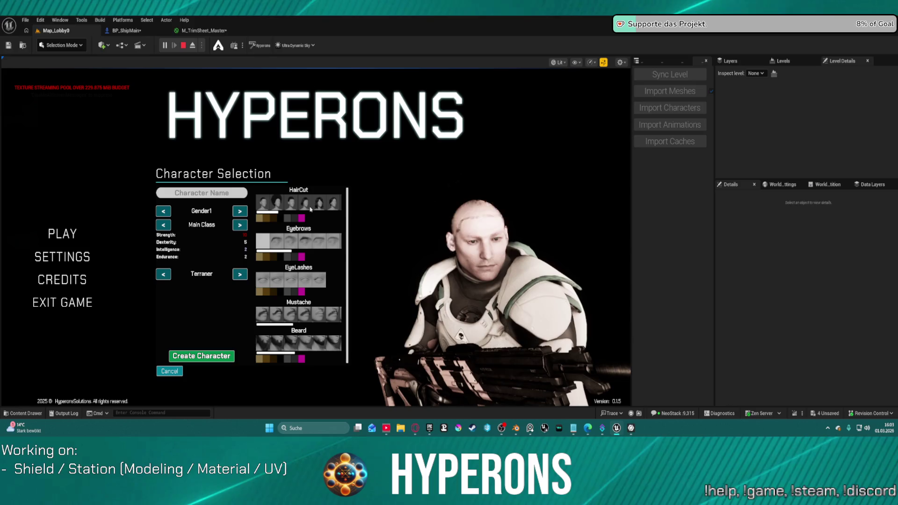
pyautogui.click(333, 203)
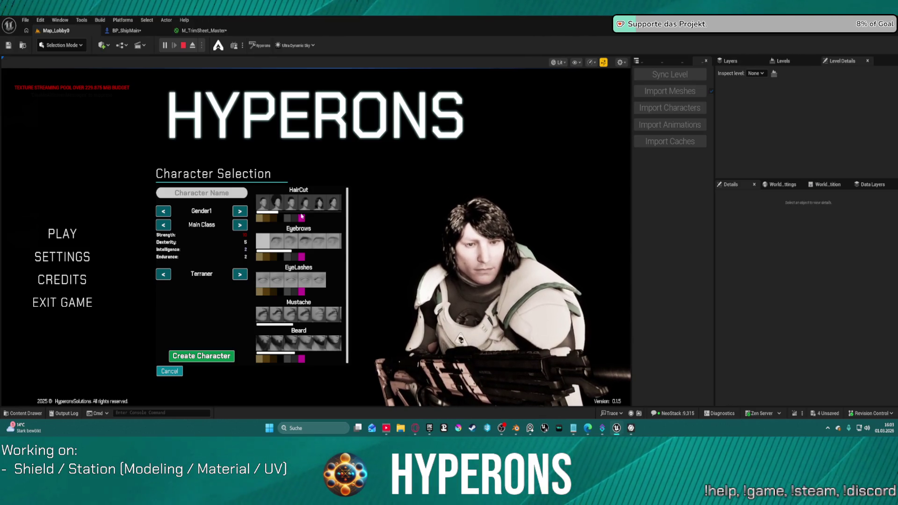
pyautogui.scroll(-1, 298, 212)
pyautogui.moveTo(299, 212); pyautogui.dragTo(327, 211)
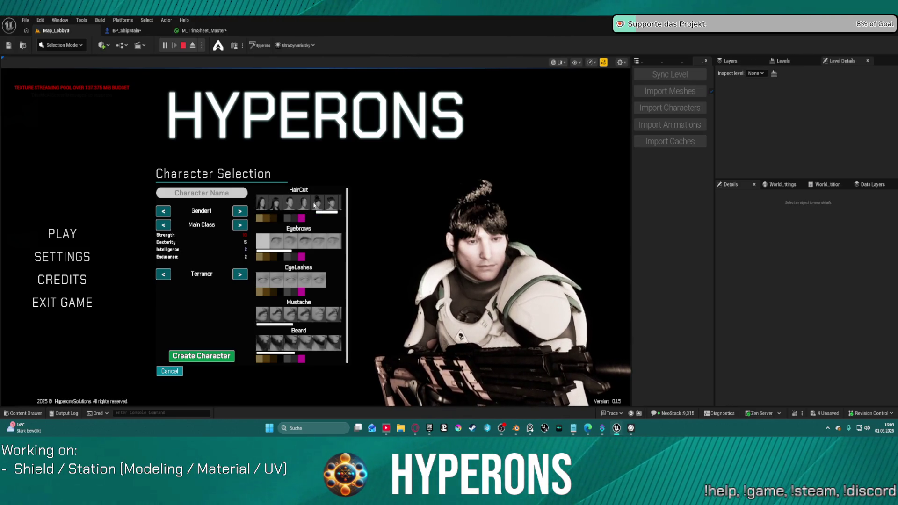
pyautogui.click(276, 204)
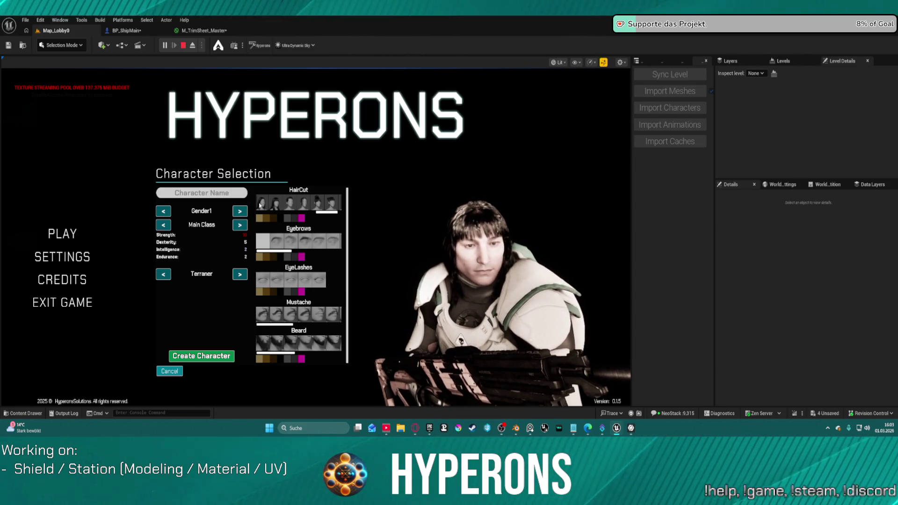
pyautogui.click(262, 205)
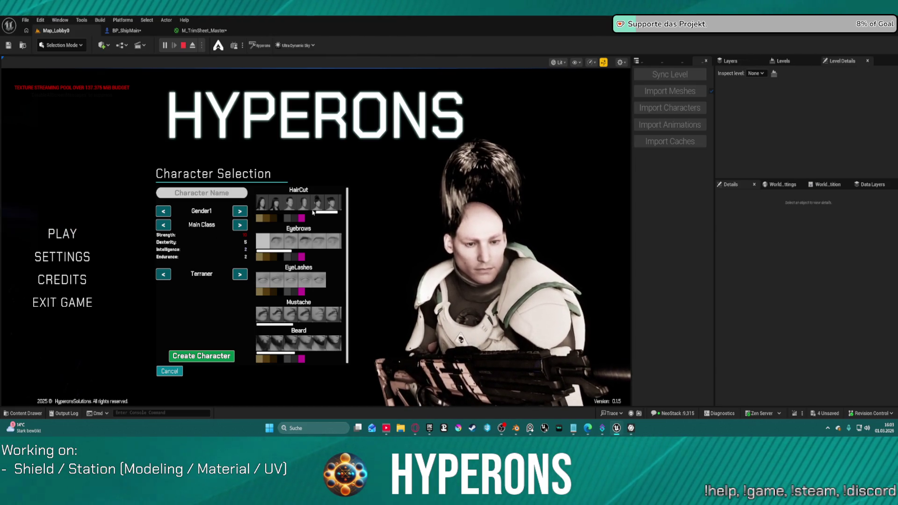
pyautogui.scroll(2, 310, 207)
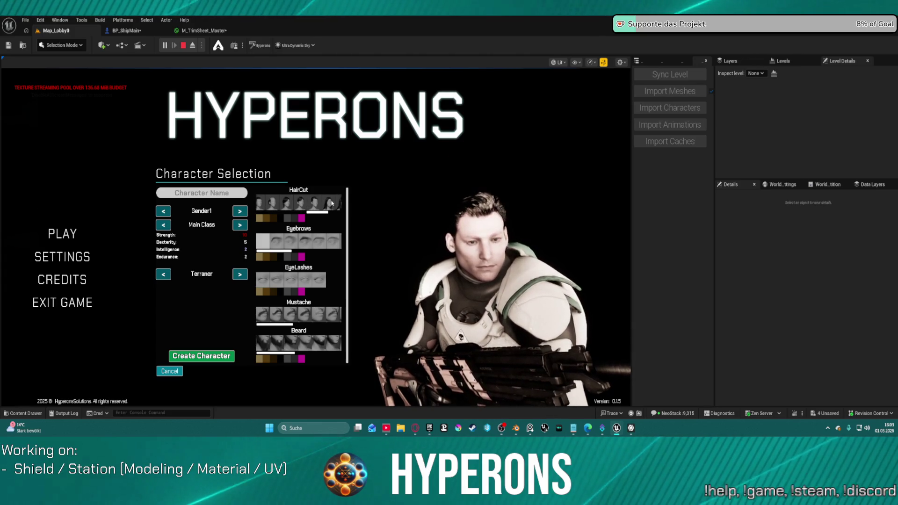
pyautogui.click(299, 205)
pyautogui.click(315, 204)
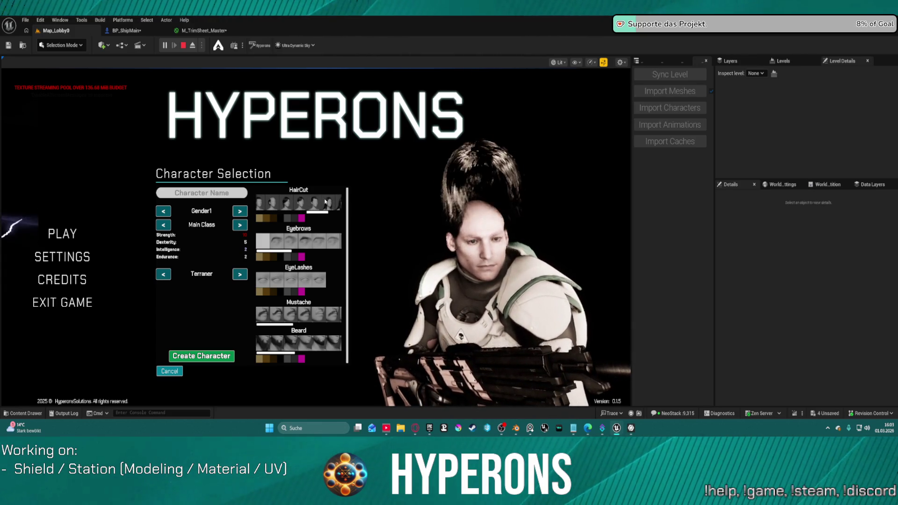
pyautogui.click(300, 205)
pyautogui.click(286, 204)
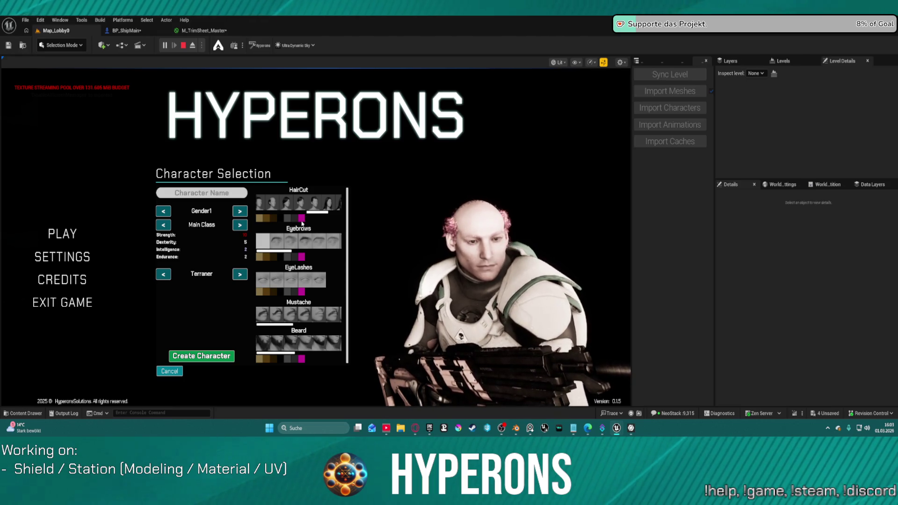
# - Try dark brown and light ash hair colours with swept-up and curly blond haircuts
pyautogui.click(281, 218)
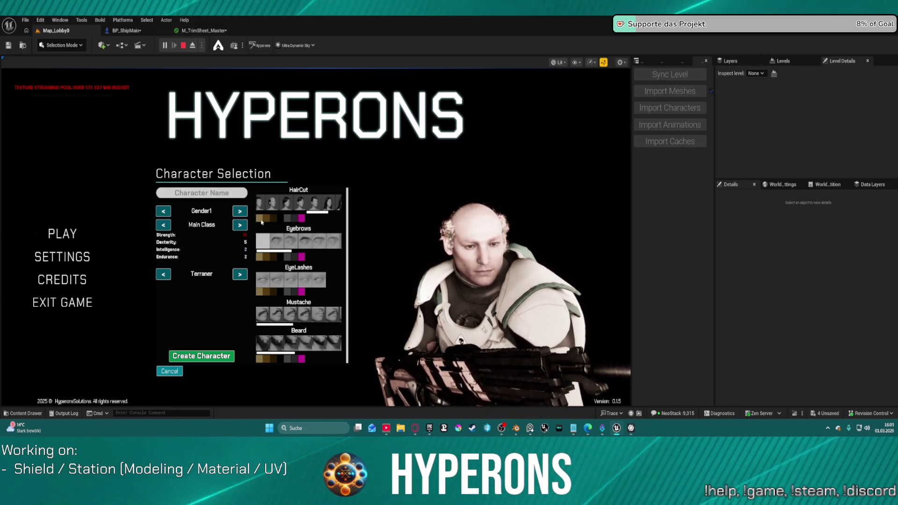
pyautogui.click(258, 219)
pyautogui.scroll(2, 313, 212)
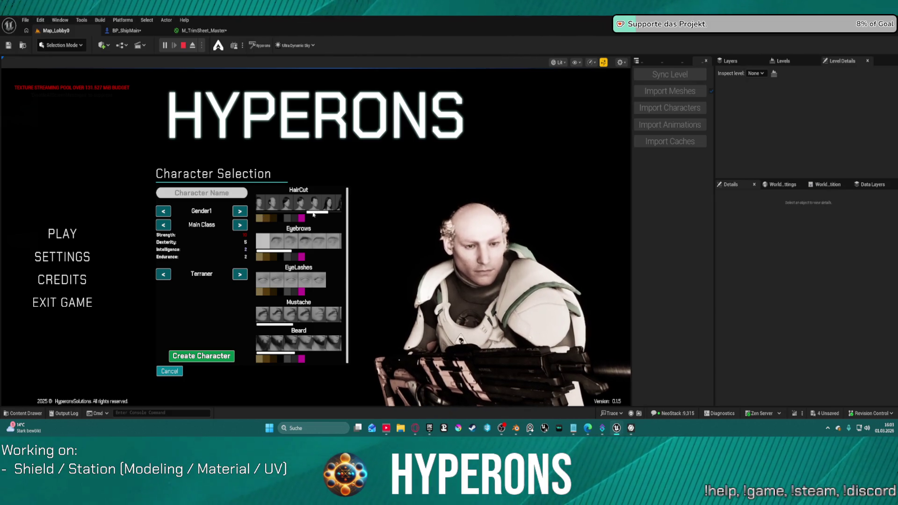
pyautogui.click(320, 207)
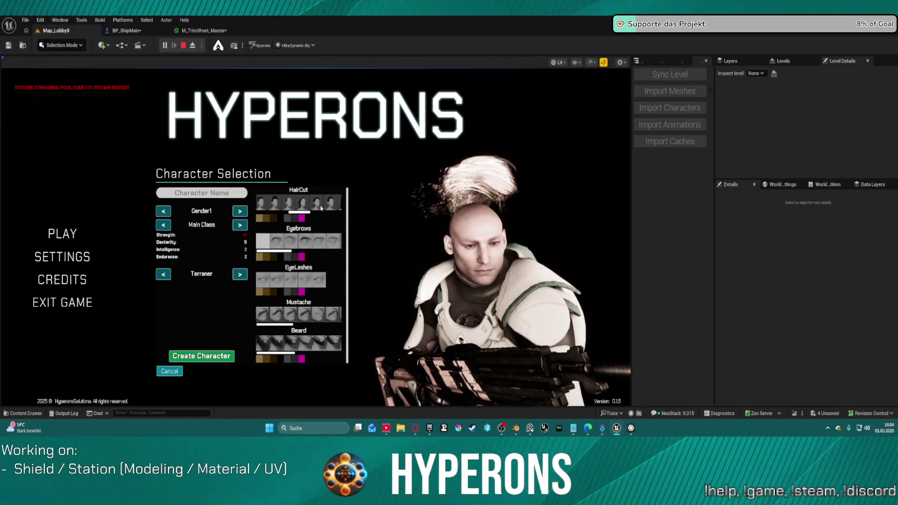
pyautogui.scroll(-1, 306, 207)
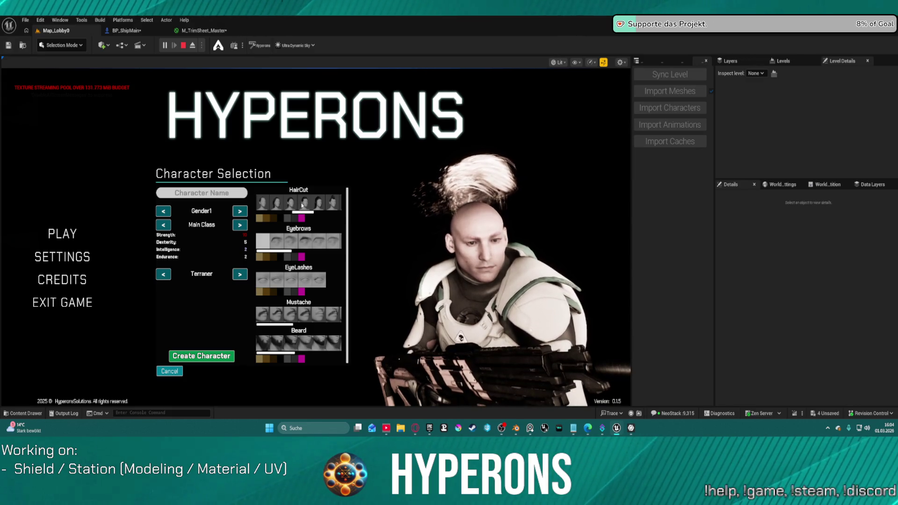
pyautogui.click(290, 204)
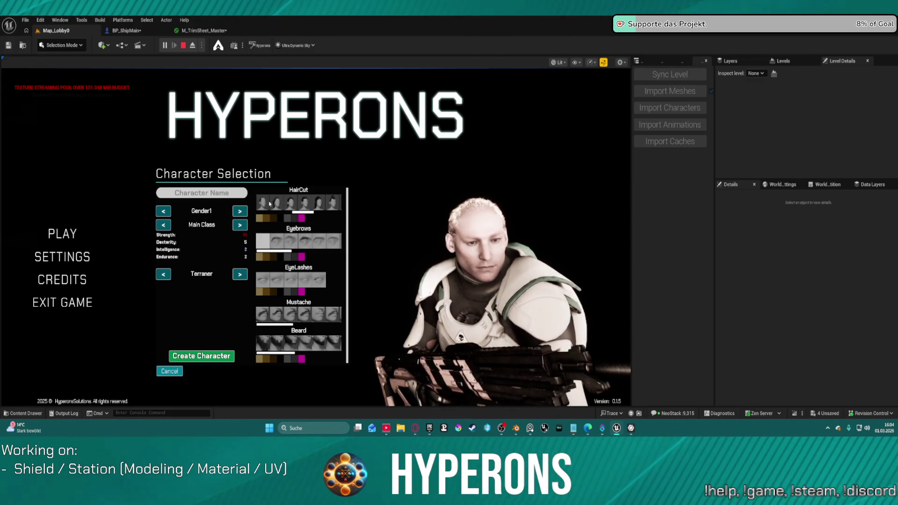
pyautogui.scroll(1, 301, 208)
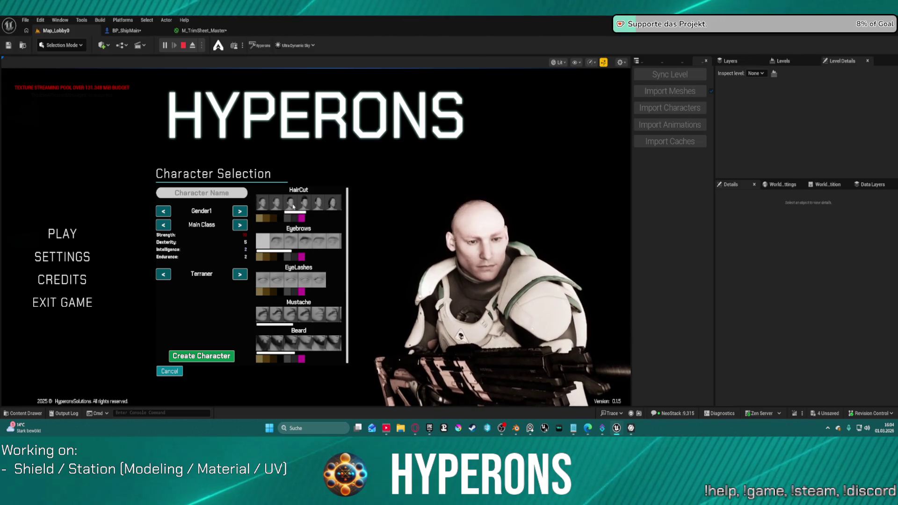
pyautogui.click(296, 208)
# - Settle on the short curly haircut dyed pink and add a full beard
pyautogui.scroll(1, 296, 209)
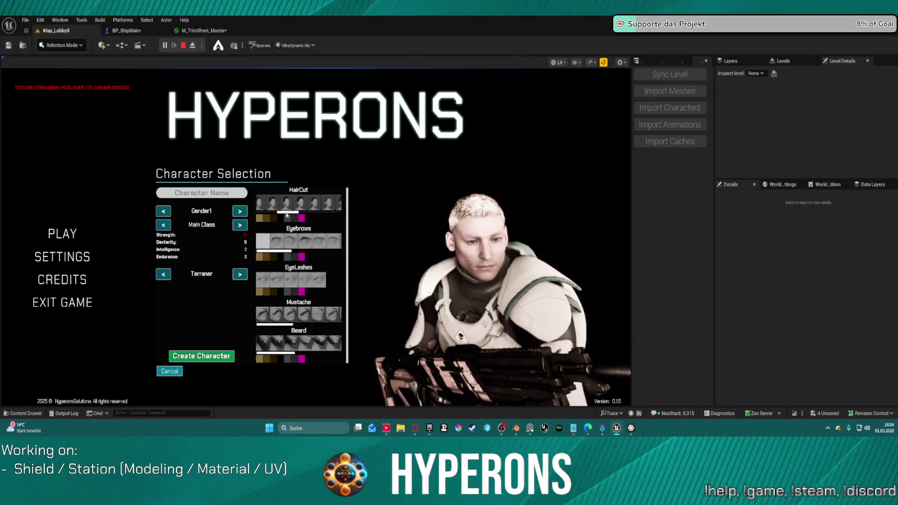
pyautogui.scroll(1, 295, 209)
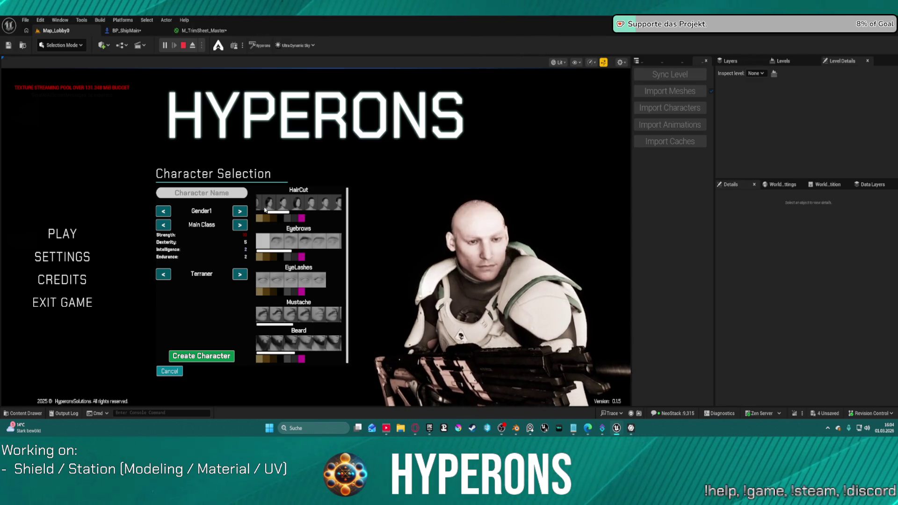
pyautogui.scroll(1, 284, 211)
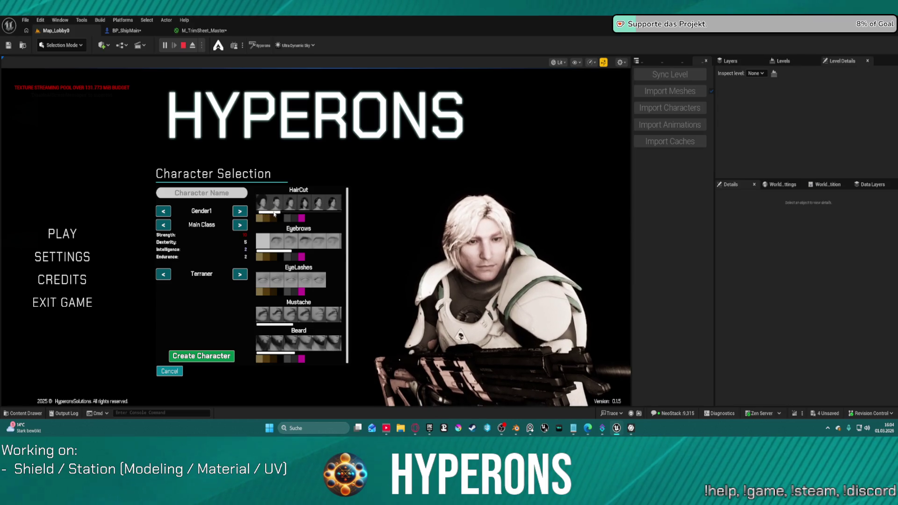
pyautogui.click(287, 206)
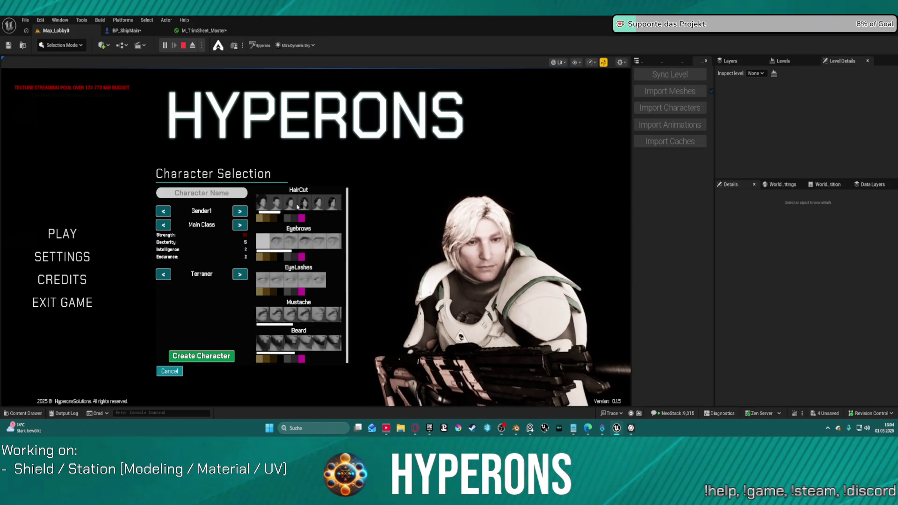
pyautogui.click(265, 206)
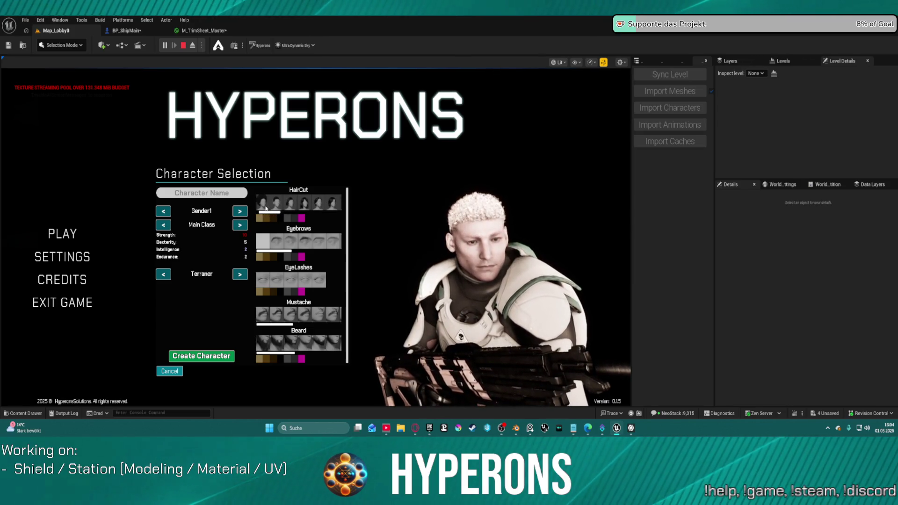
pyautogui.click(303, 218)
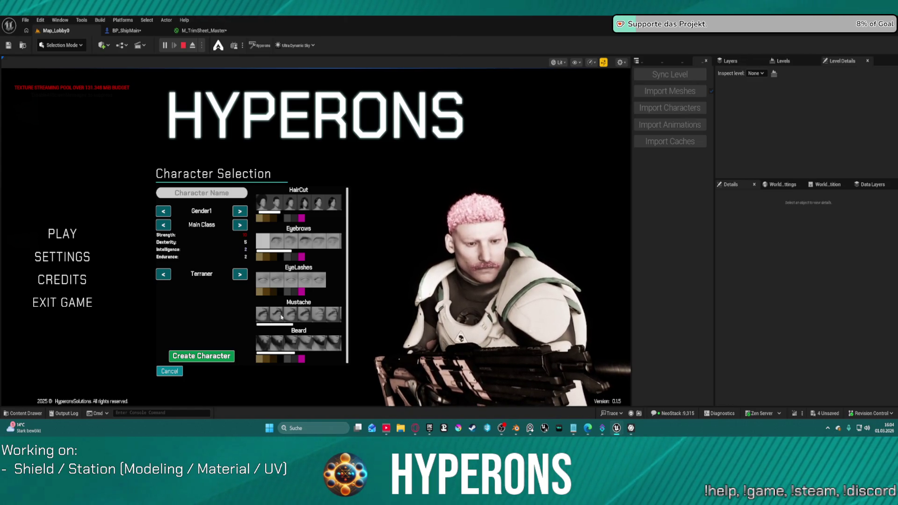
pyautogui.click(302, 319)
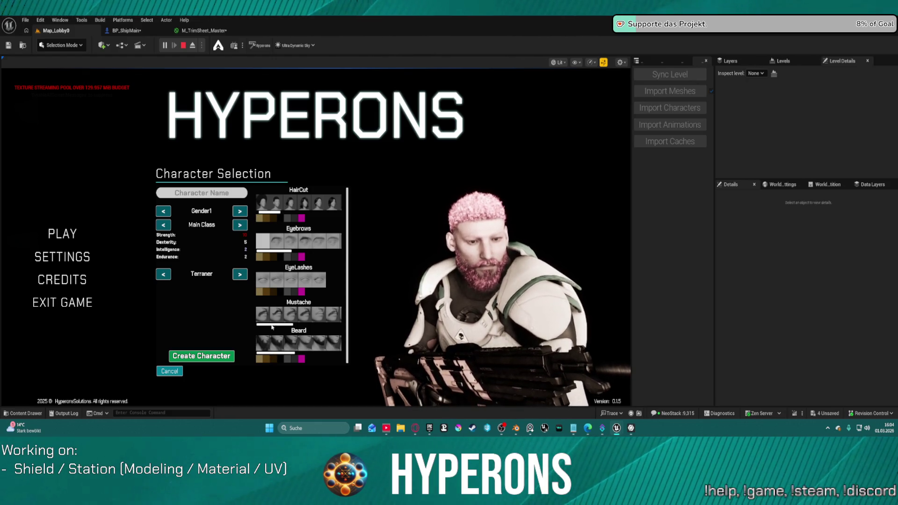
# - Make the beard dark brown and switch the pink hair to the short buzz cut
pyautogui.click(280, 361)
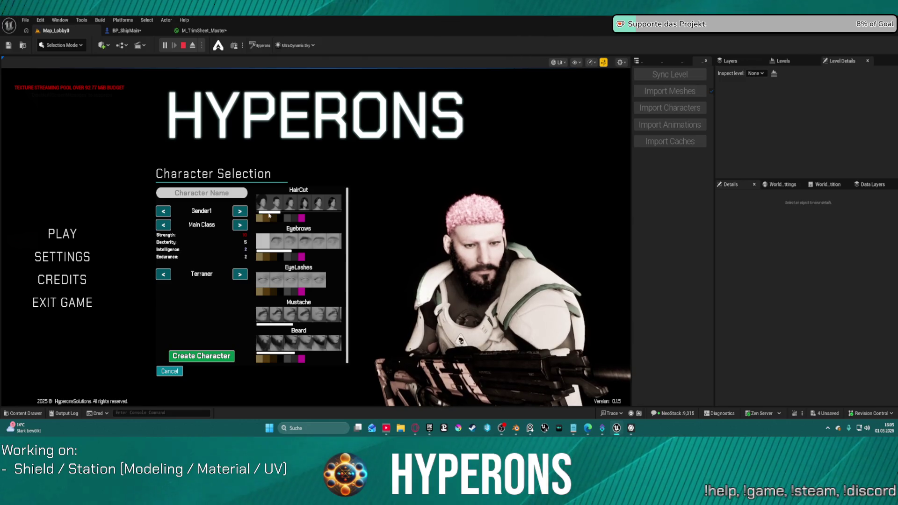
pyautogui.moveTo(269, 213); pyautogui.dragTo(296, 201)
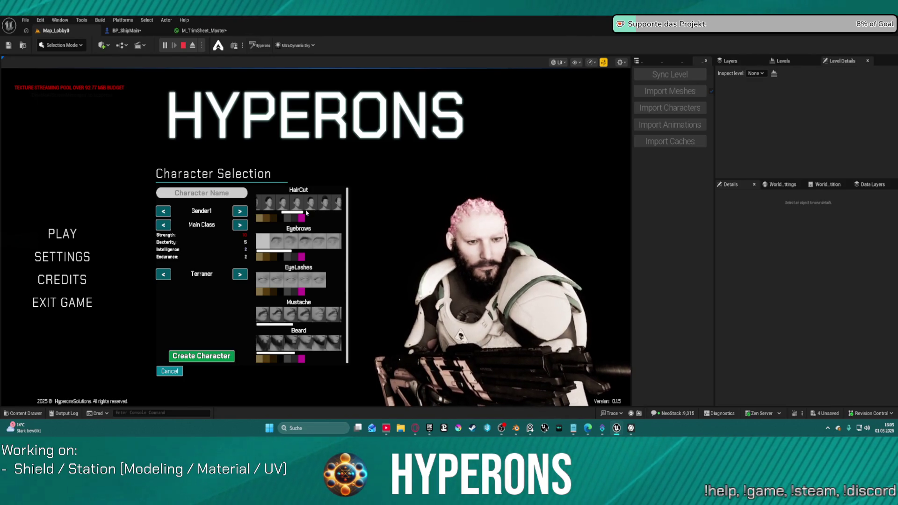
pyautogui.click(328, 202)
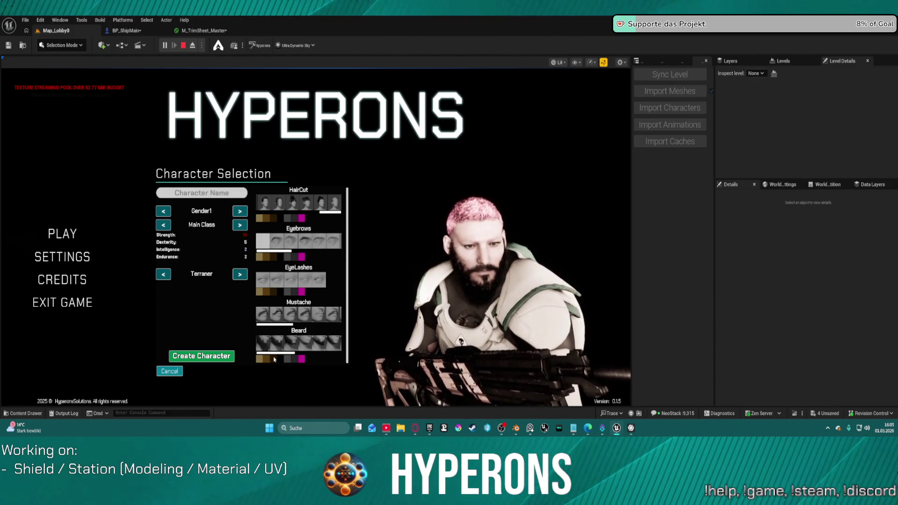
pyautogui.scroll(-4, 300, 343)
pyautogui.scroll(2, 323, 314)
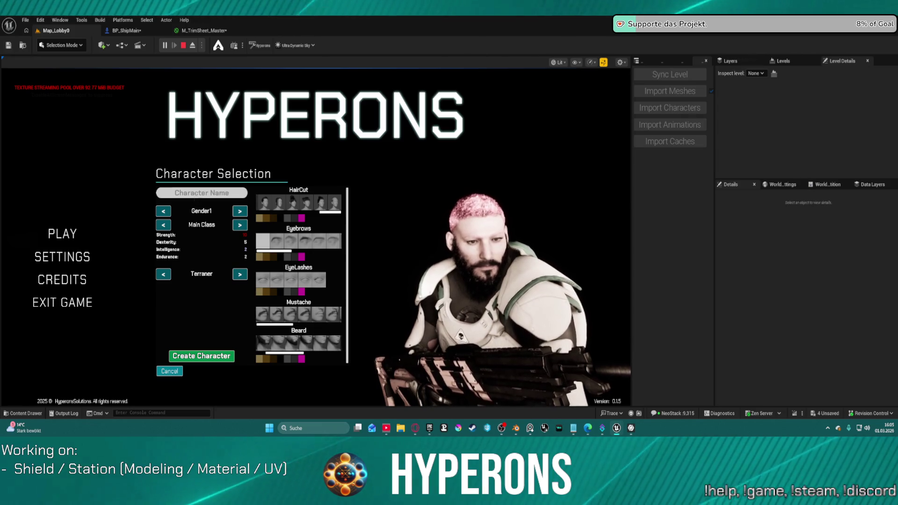
# - Name the character 'Test', give it a pink man-bun and create it
pyautogui.click(241, 196)
pyautogui.write('Test')
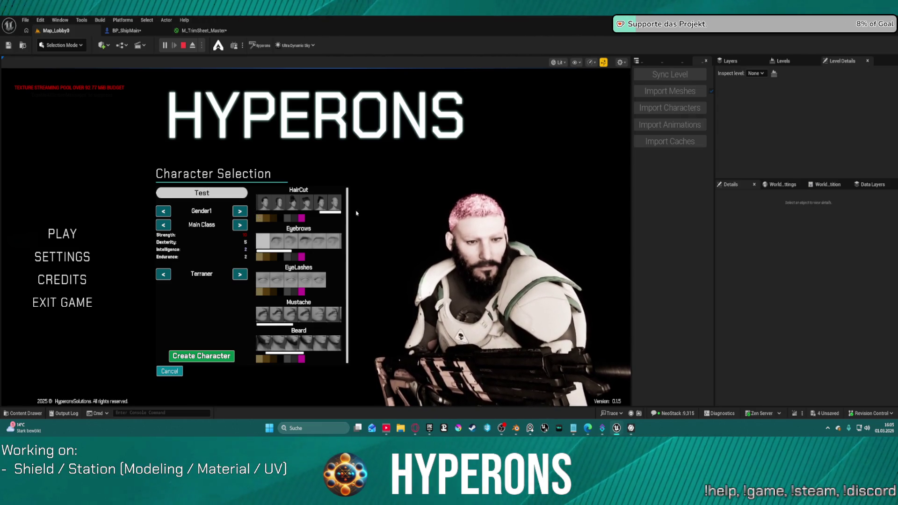
pyautogui.click(280, 204)
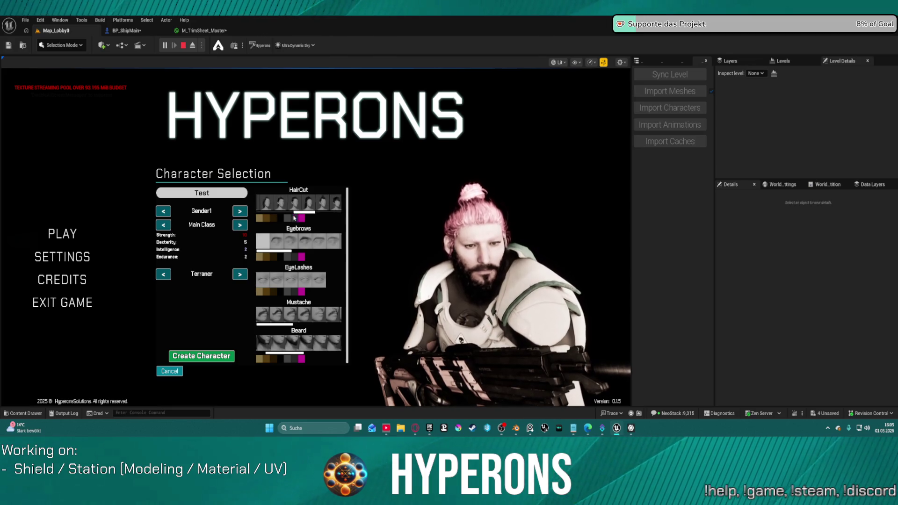
pyautogui.click(215, 357)
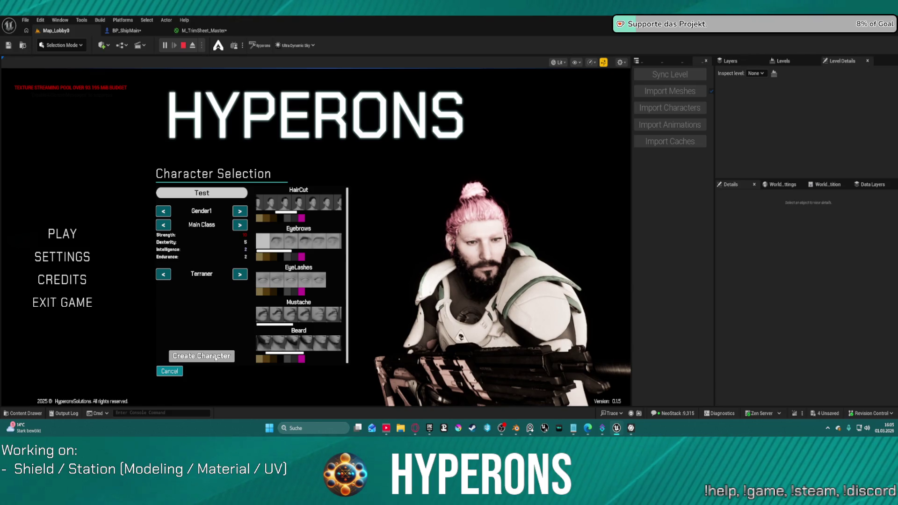
# - Restart Play In Editor, create the character as 'Testsd' and continue to New Game
pyautogui.press('Escape')
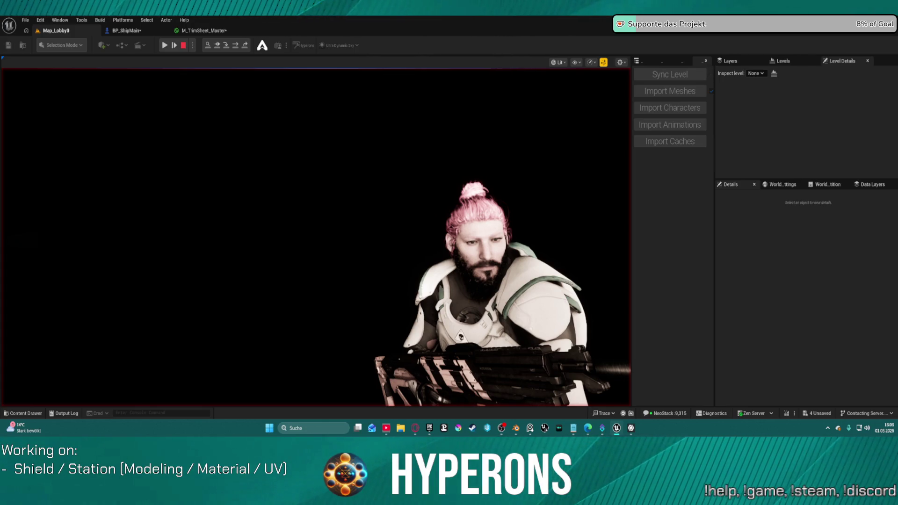
pyautogui.hotkey('alt', 'p')
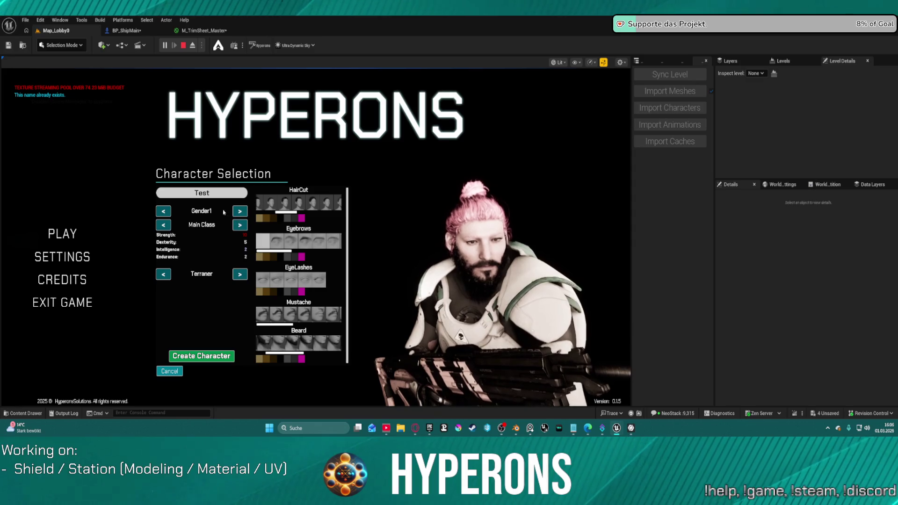
pyautogui.write('sd')
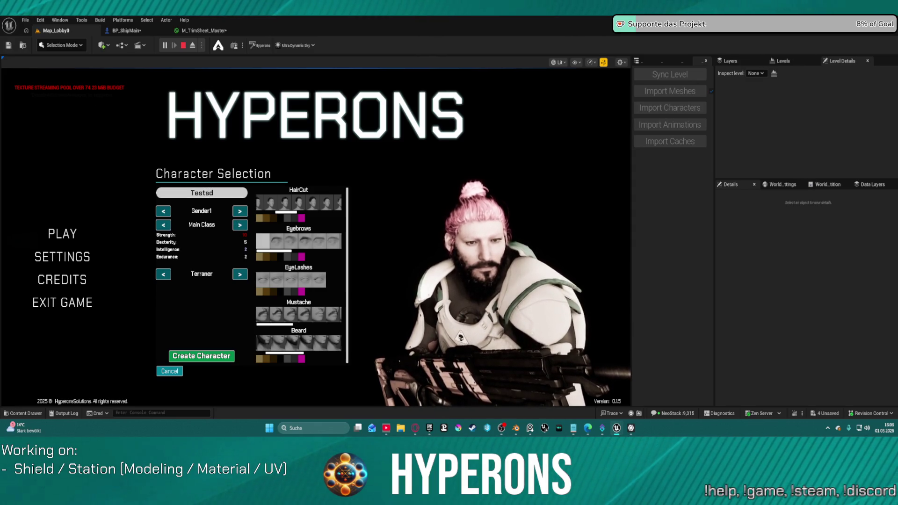
pyautogui.click(185, 357)
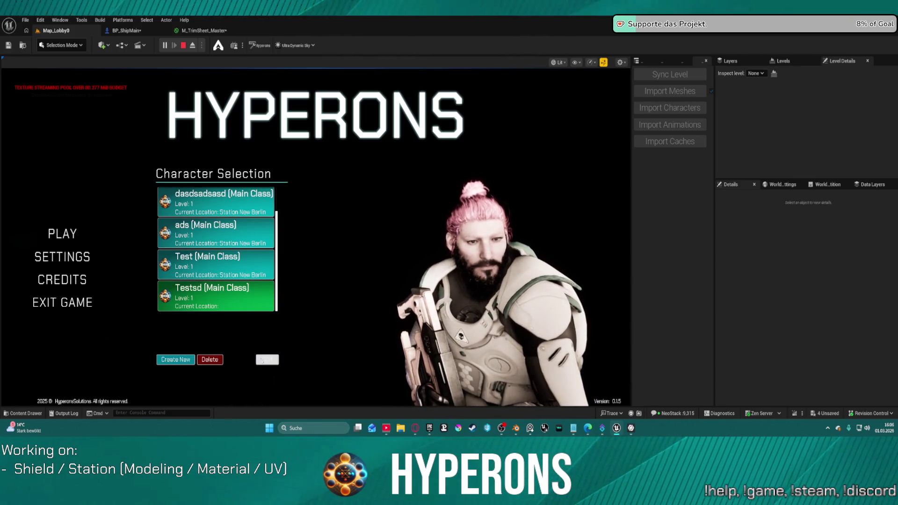
pyautogui.click(271, 360)
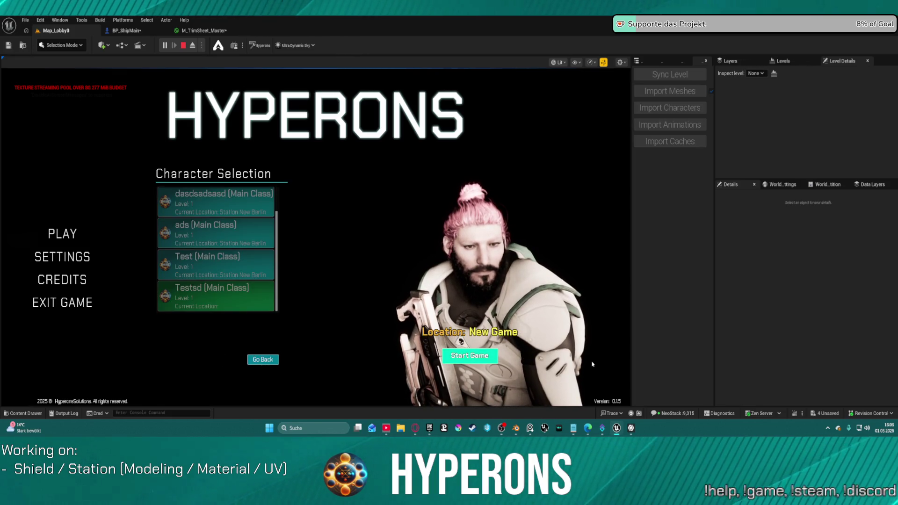
# - Start the game with the new character and move it across the hangar floor
pyautogui.click(462, 350)
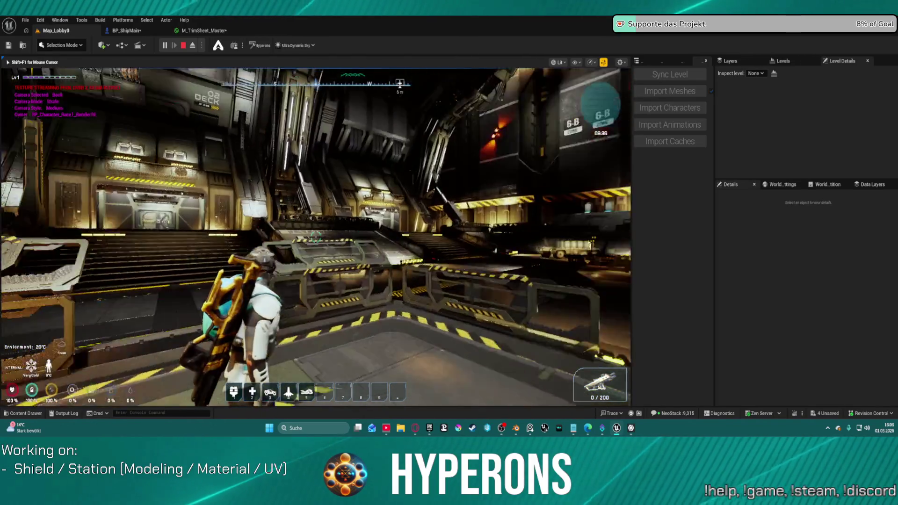
pyautogui.press('space')
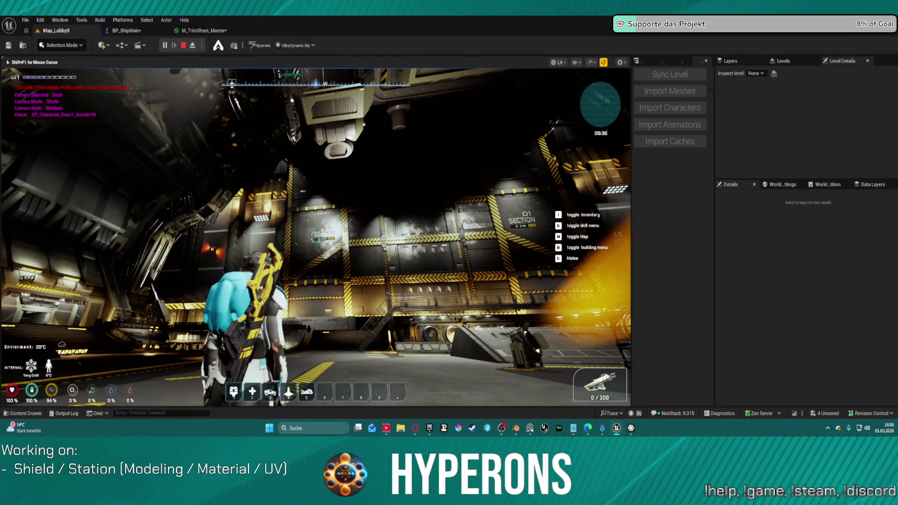
pyautogui.press('space')
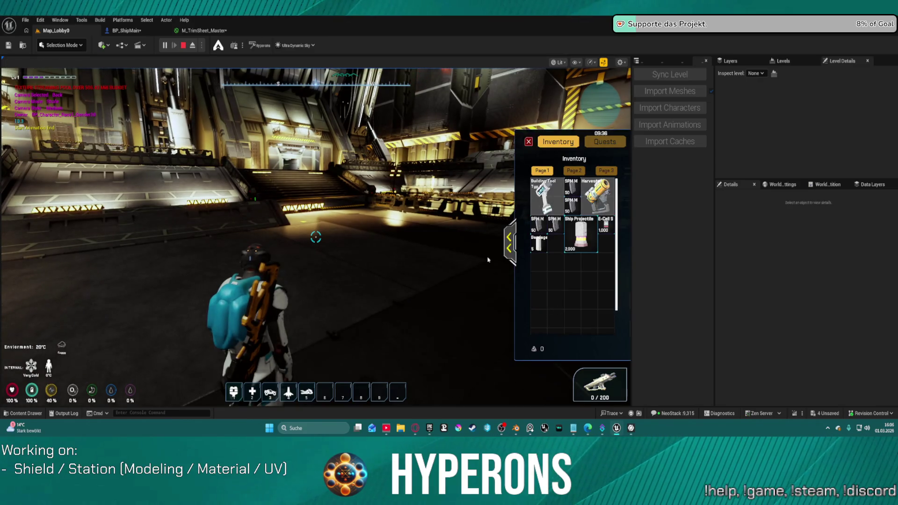
# - Unequip the helmet into the inventory grid, then collapse the inventory panel
pyautogui.click(509, 242)
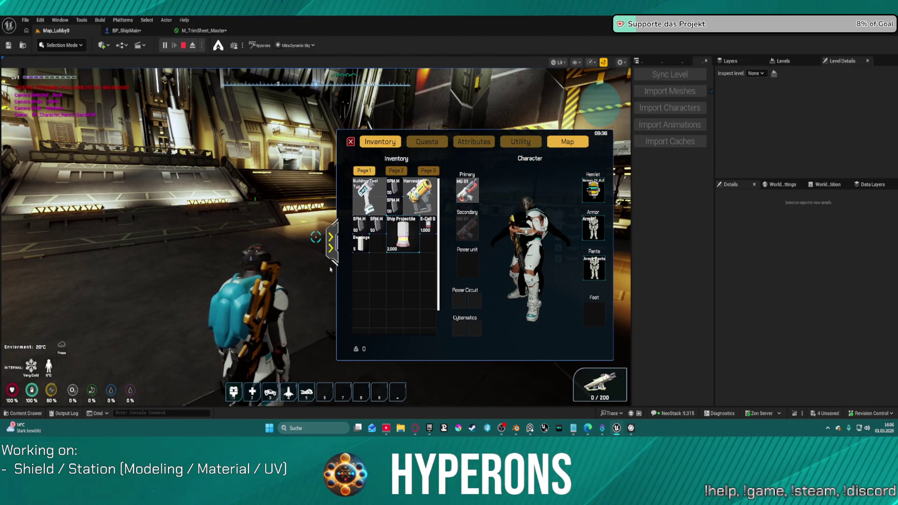
pyautogui.rightClick(593, 189)
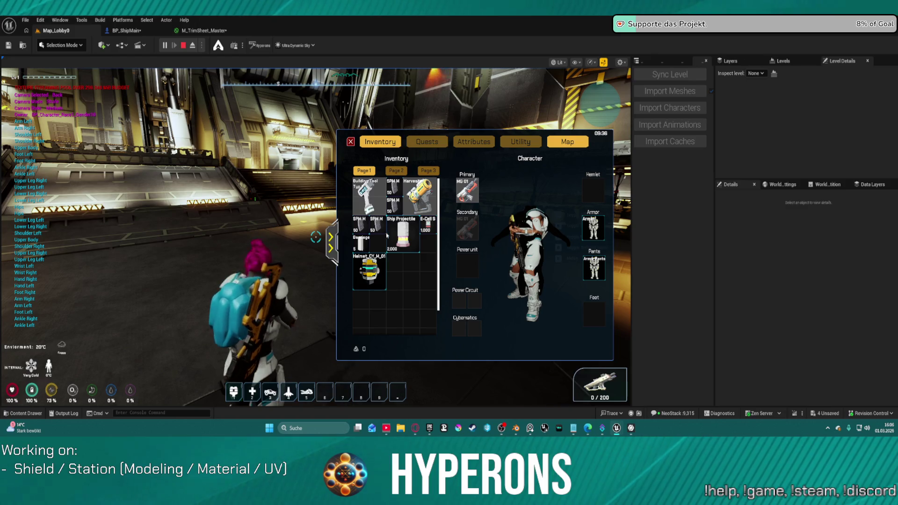
pyautogui.click(336, 241)
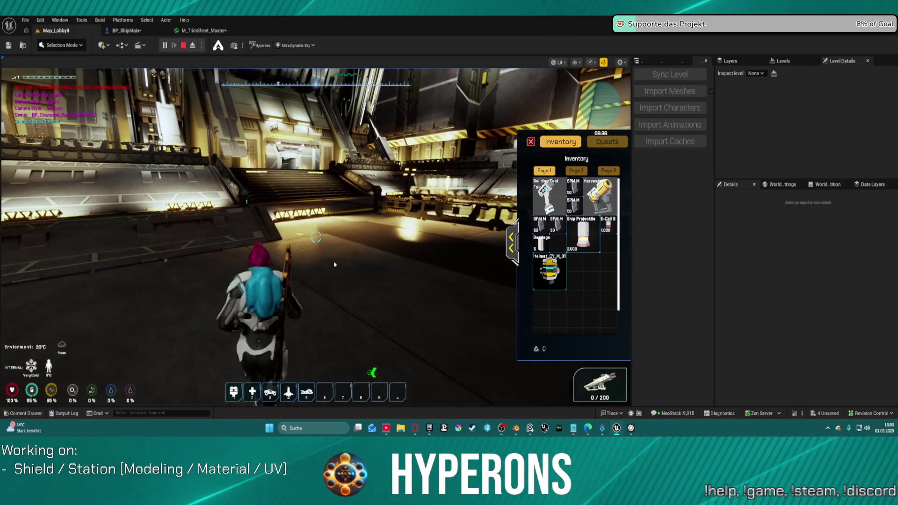
# - Walk the character up the stairs, across the hangar and into the corridor
pyautogui.press('w')
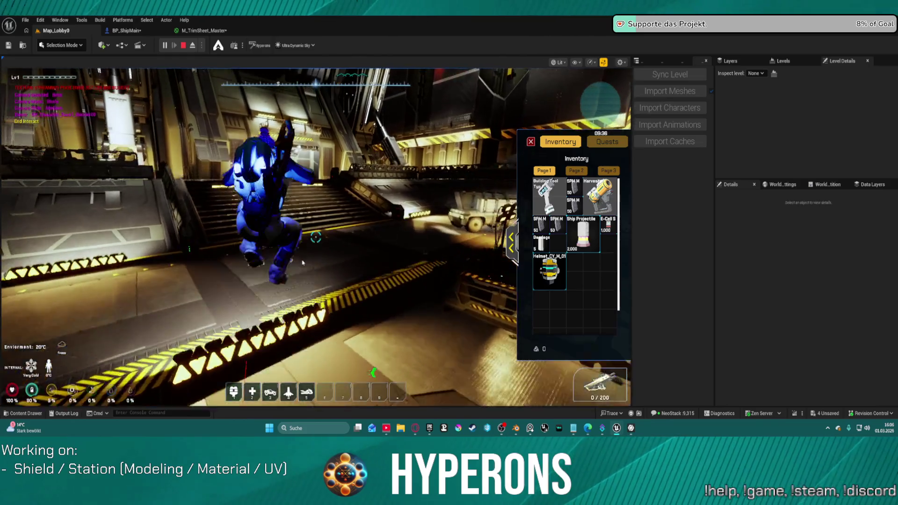
pyautogui.press('w')
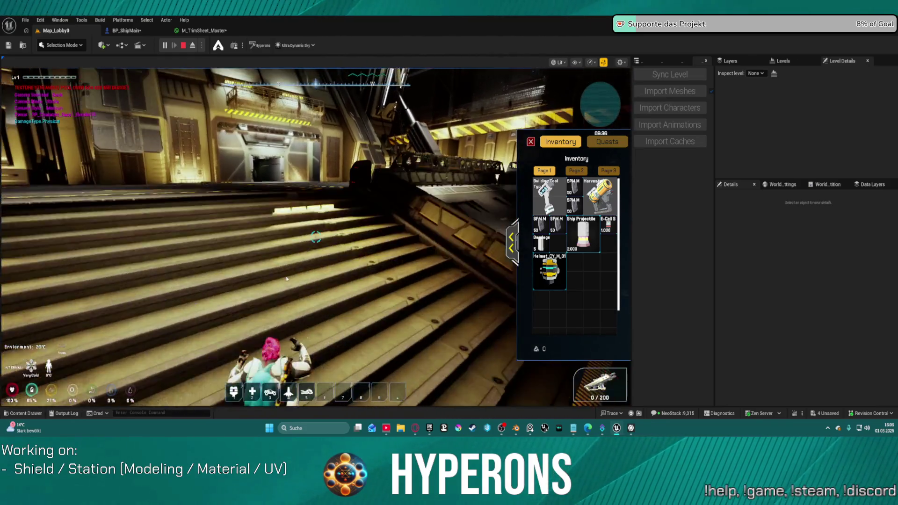
pyautogui.press('w')
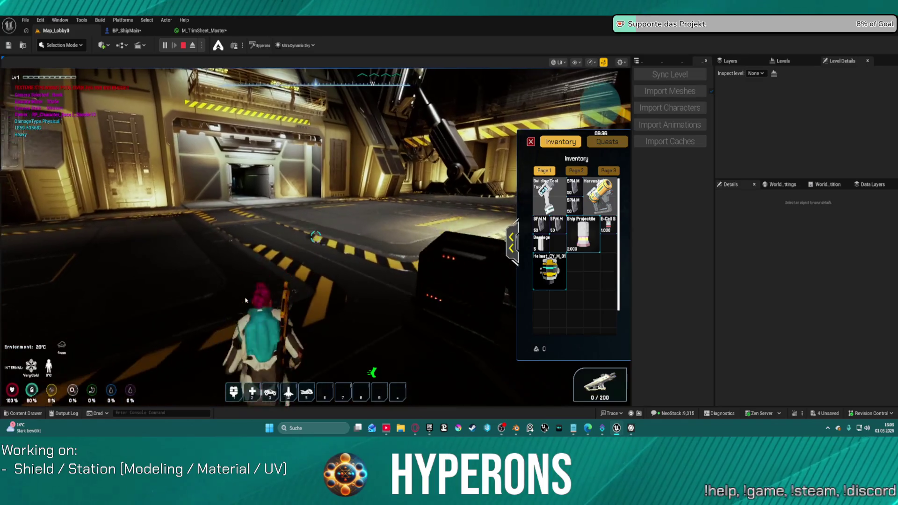
pyautogui.press('w')
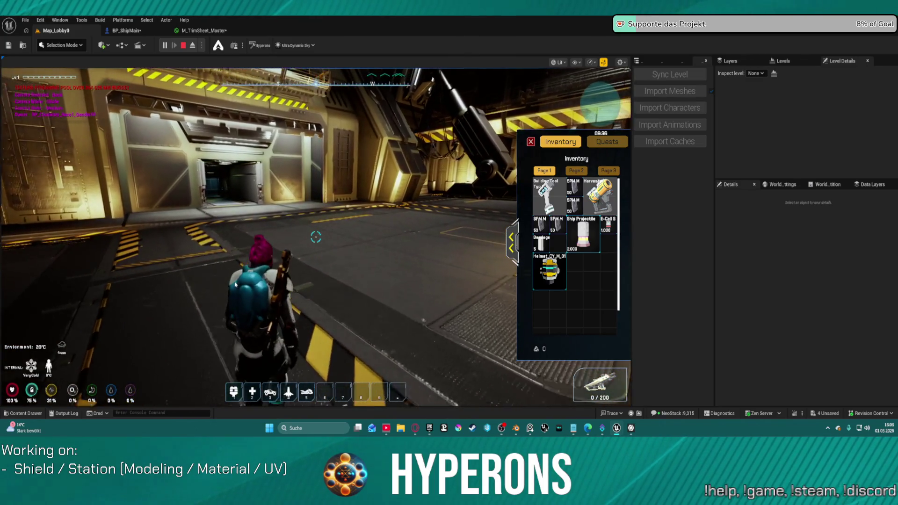
pyautogui.press('w')
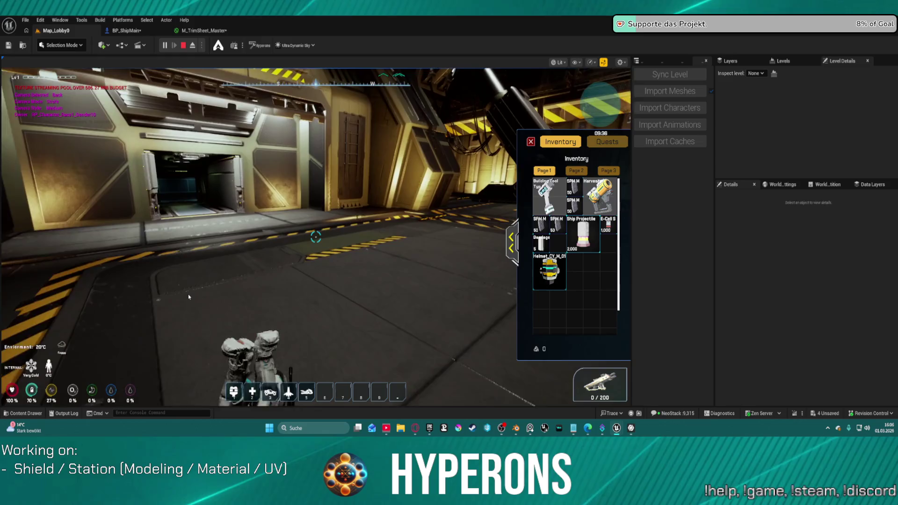
pyautogui.click(178, 297)
pyautogui.press('w')
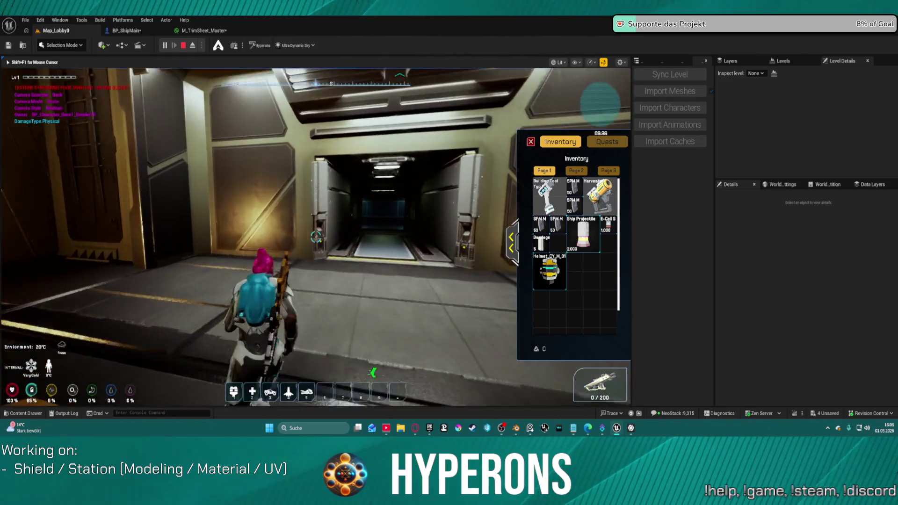
pyautogui.press('w')
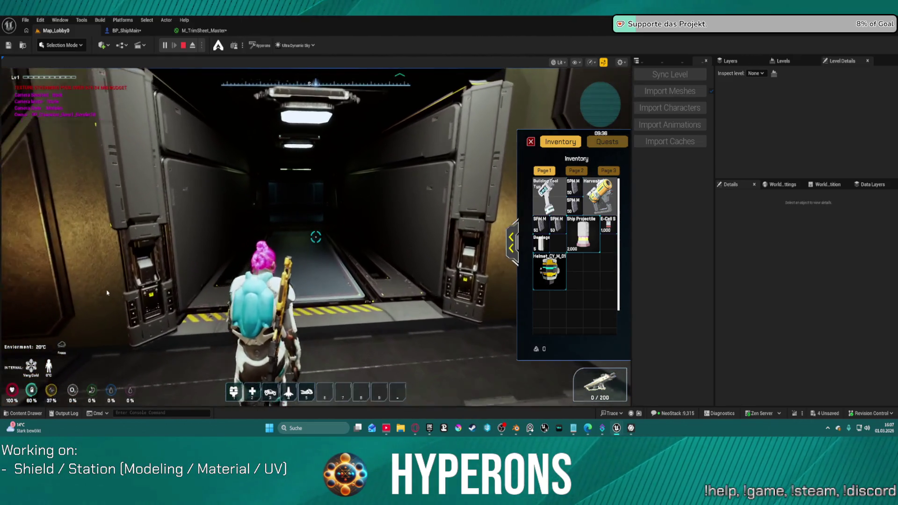
pyautogui.hotkey('shift', 'F1')
pyautogui.click(88, 276)
# - Close the inventory, enter the lit elevator room and use the elevator panel
pyautogui.press('w')
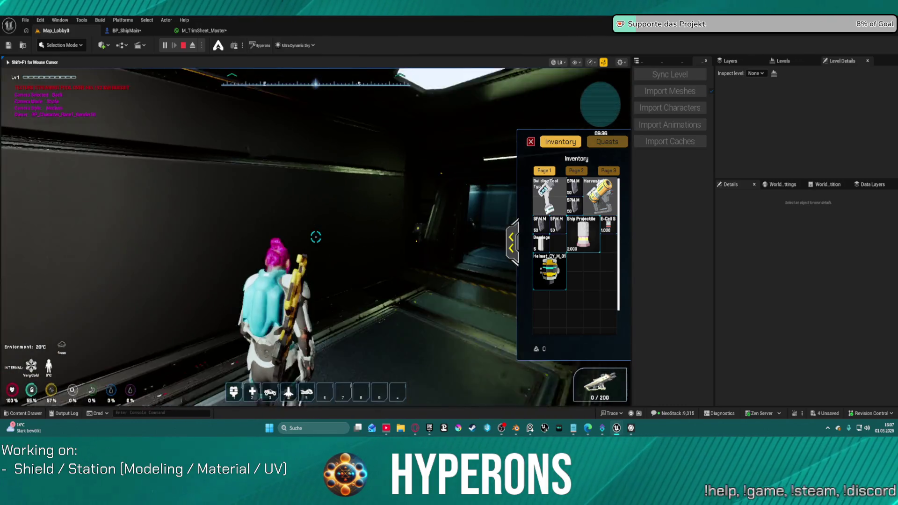
pyautogui.press('w')
pyautogui.press('i')
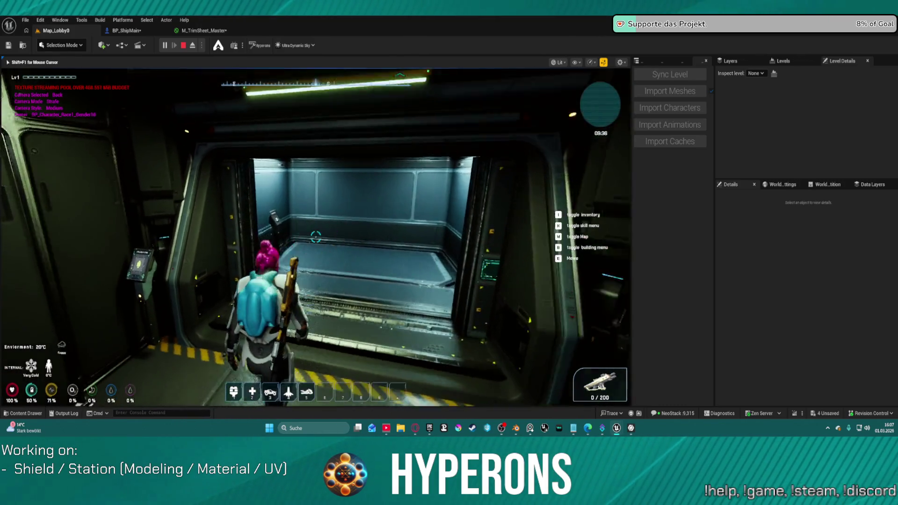
pyautogui.press('w')
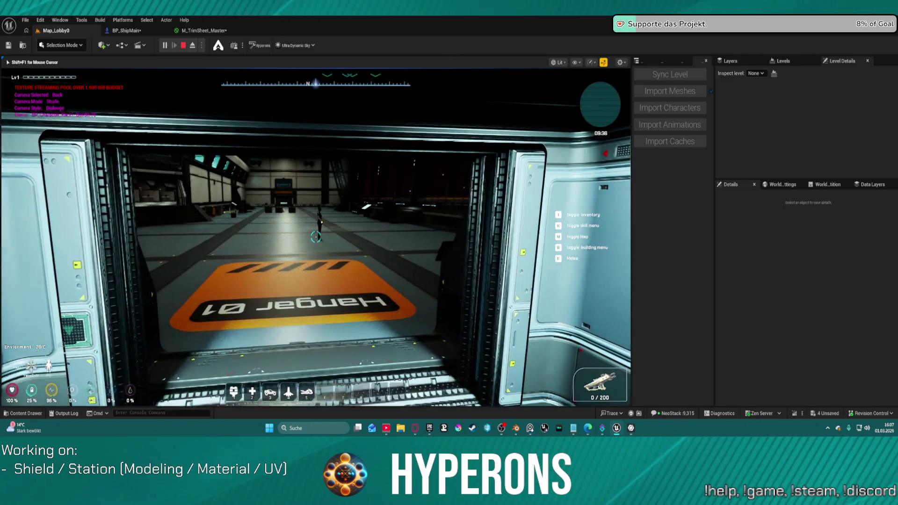
# - Walk through Hangar 01 toward the NPC and bench, then stop the play session
pyautogui.press('w')
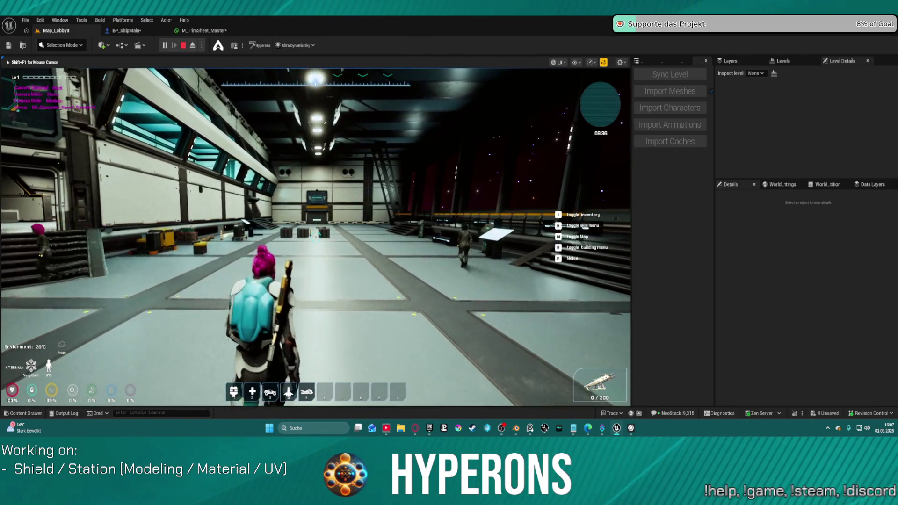
pyautogui.press('w')
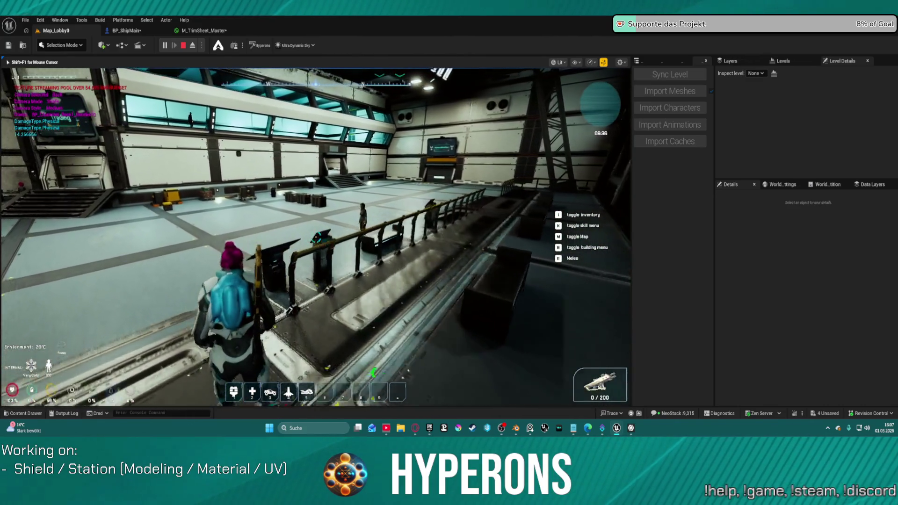
pyautogui.press('w')
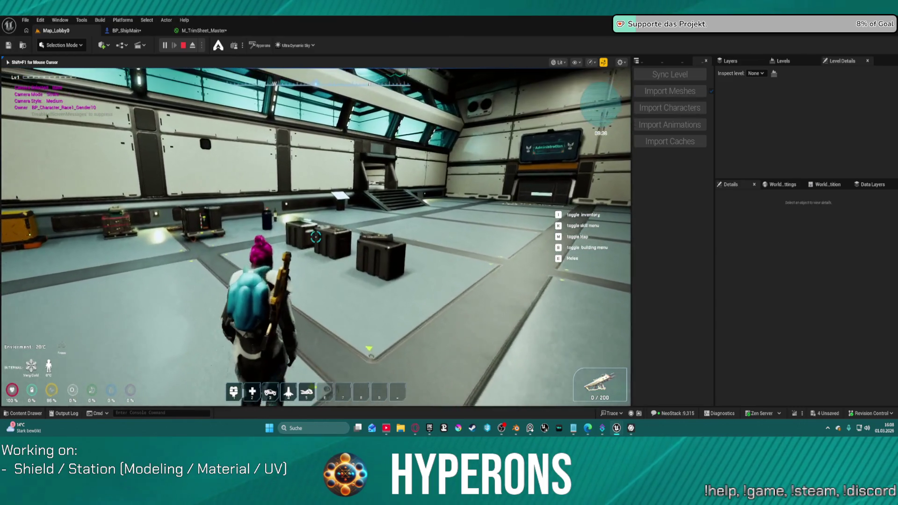
pyautogui.press('Escape')
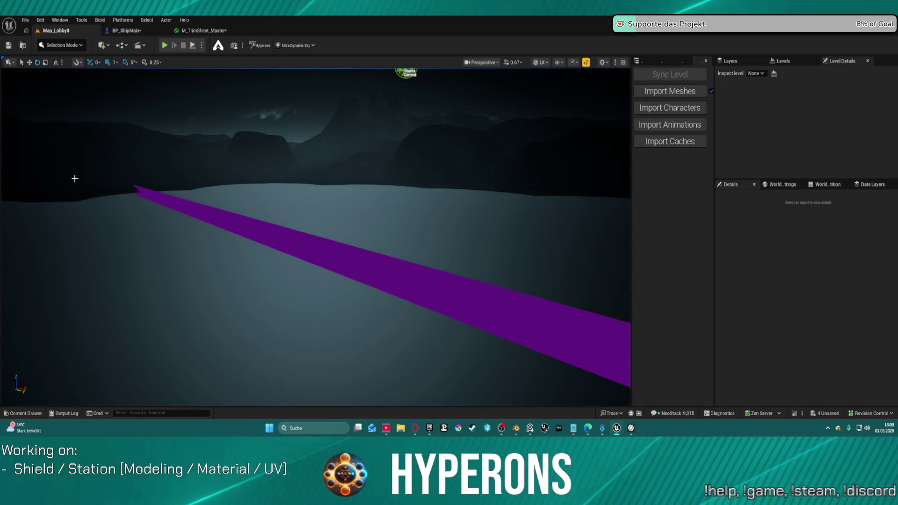
# - Open the DEV_StationUV level from File > Recent Levels
pyautogui.click(25, 20)
pyautogui.moveTo(85, 73)
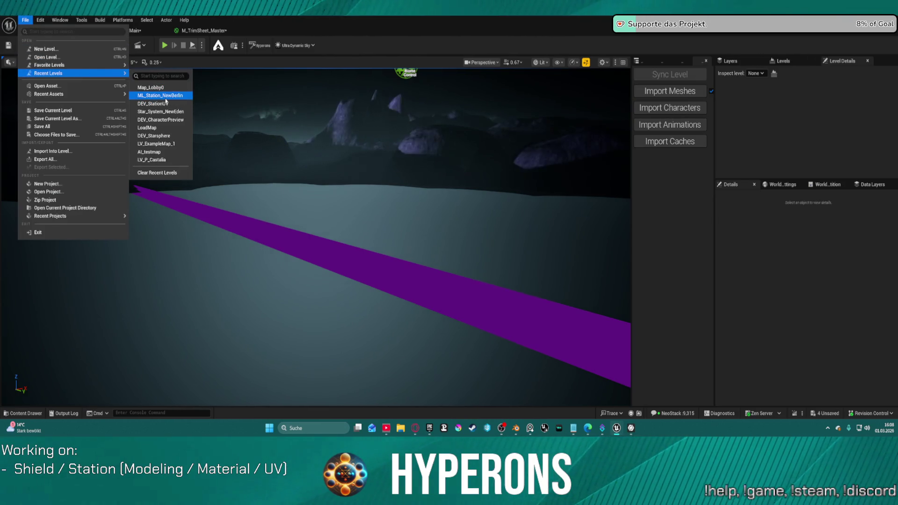
pyautogui.click(182, 104)
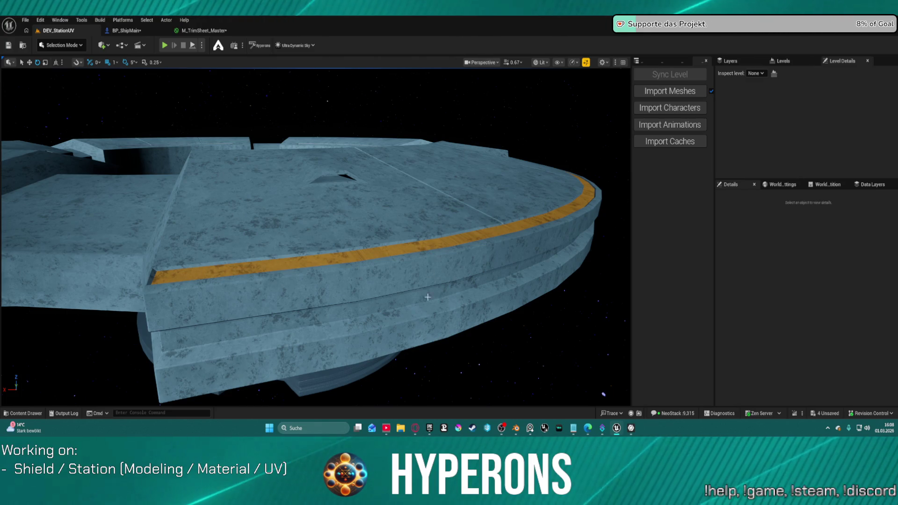
# - Select Cylinder_001 and orbit closer to examine the orange trim strip along its edge
pyautogui.click(397, 217)
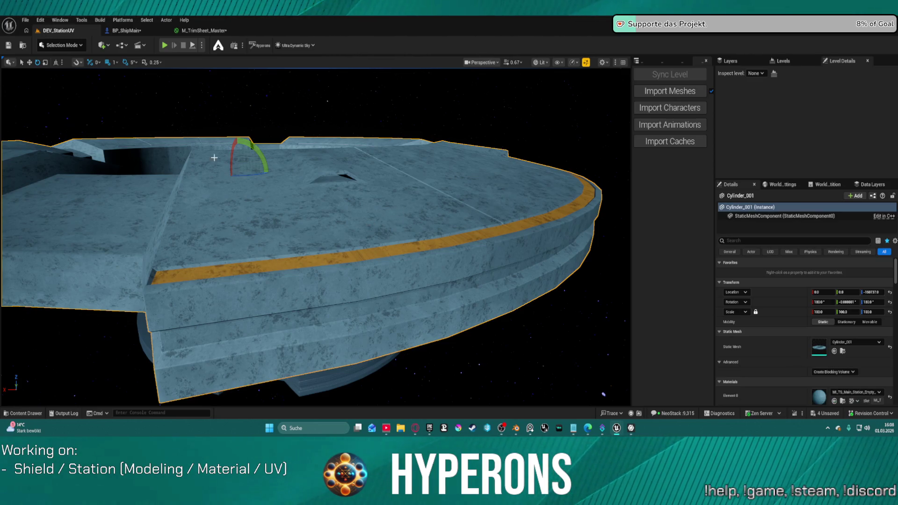
pyautogui.moveTo(432, 209); pyautogui.dragTo(524, 210, button='right')
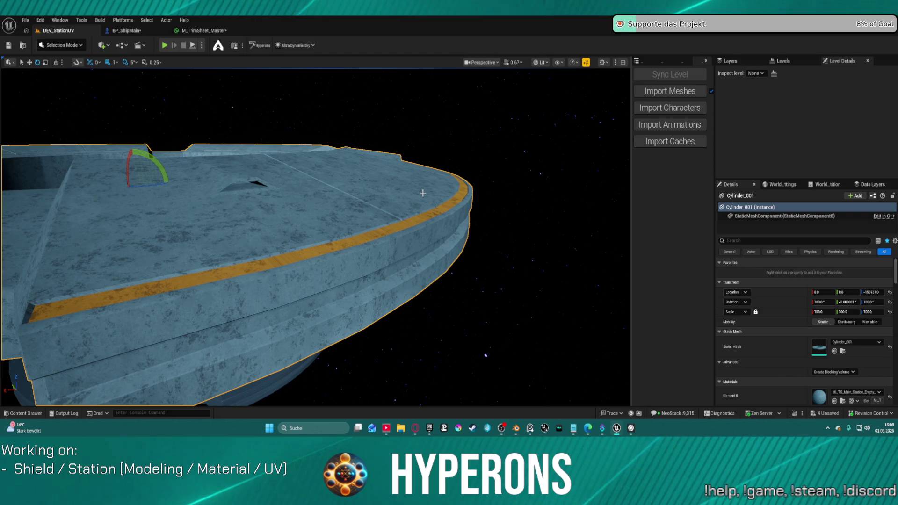
pyautogui.moveTo(422, 193); pyautogui.dragTo(449, 178, button='right')
pyautogui.moveTo(262, 112); pyautogui.dragTo(260, 97, button='right')
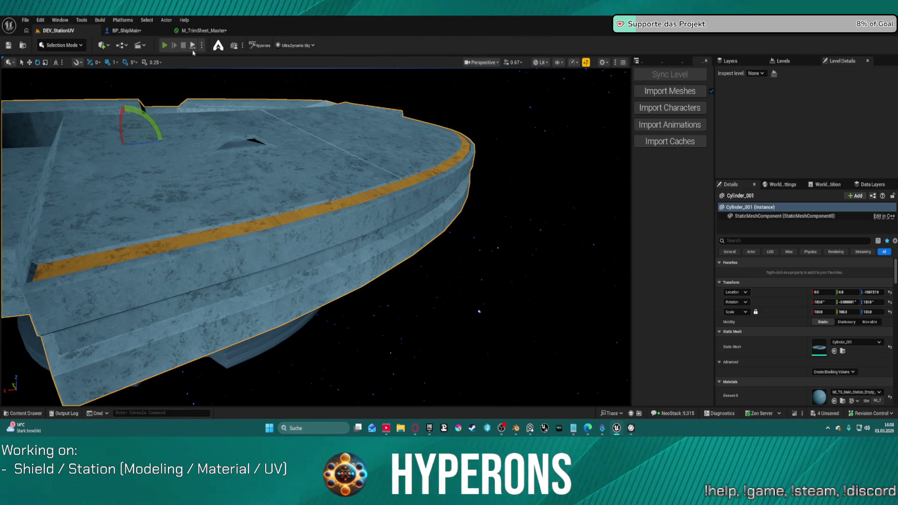
# - Open the Map_Lobby0 level from File > Recent Levels
pyautogui.click(25, 19)
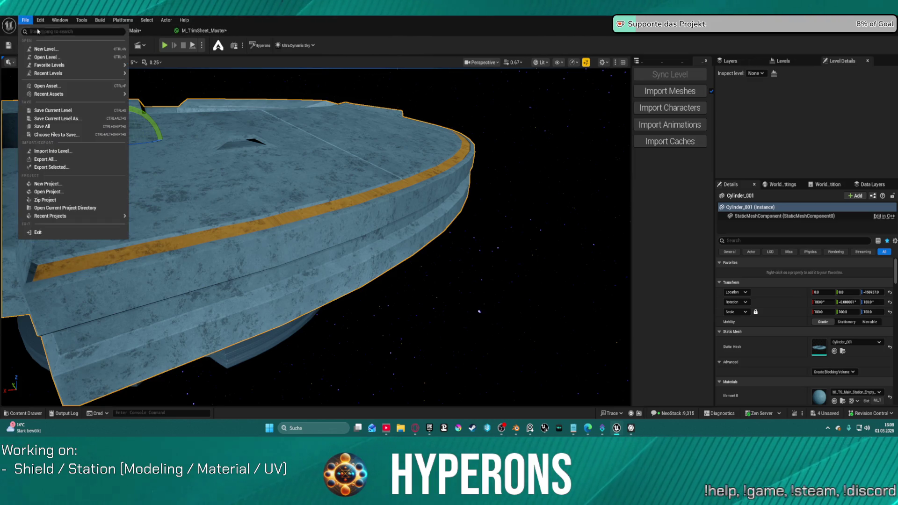
pyautogui.moveTo(52, 73)
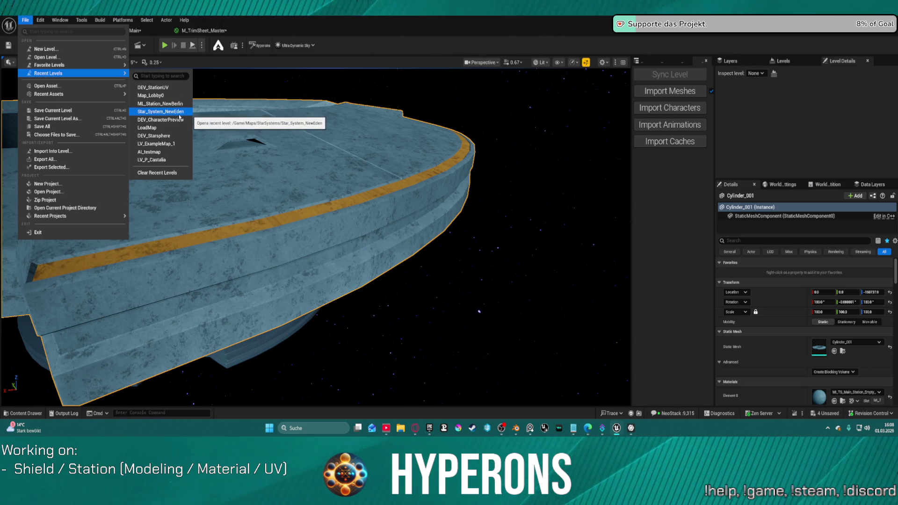
pyautogui.click(172, 99)
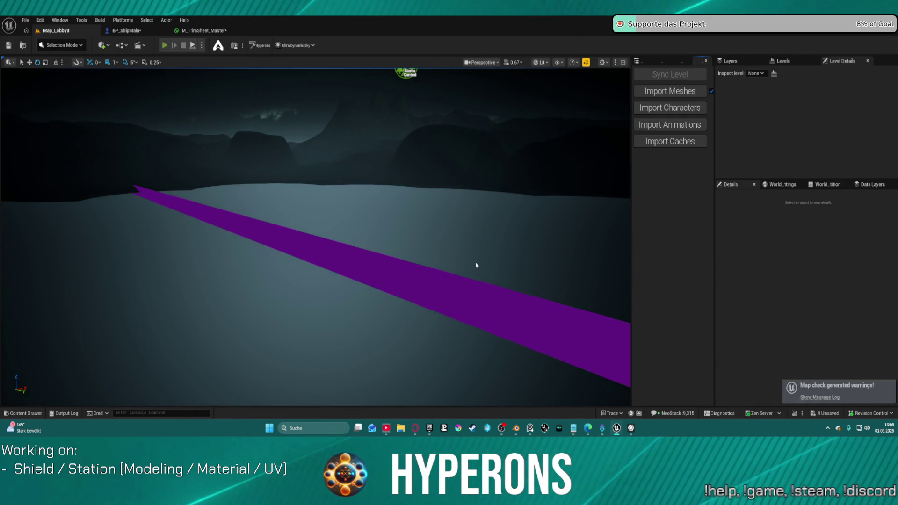
# - Play in editor, choose the Testsd character and start the game
pyautogui.hotkey('alt', 'p')
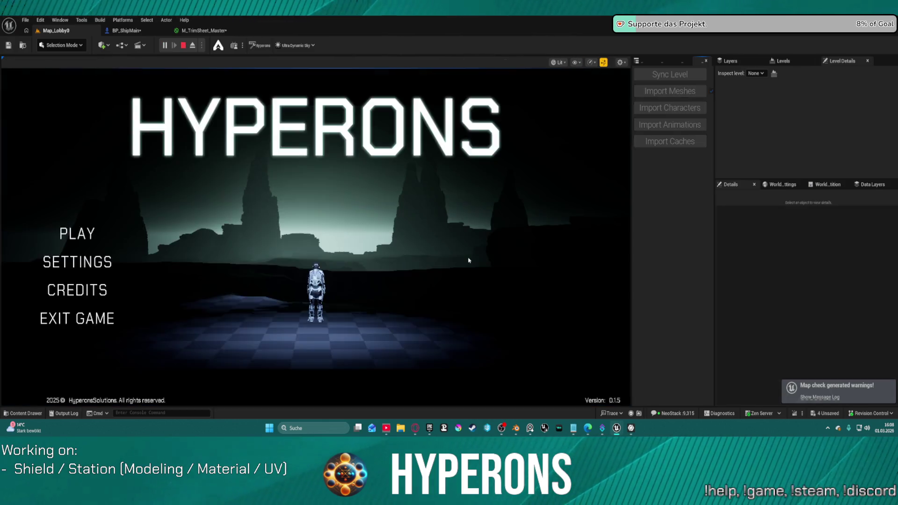
pyautogui.click(69, 234)
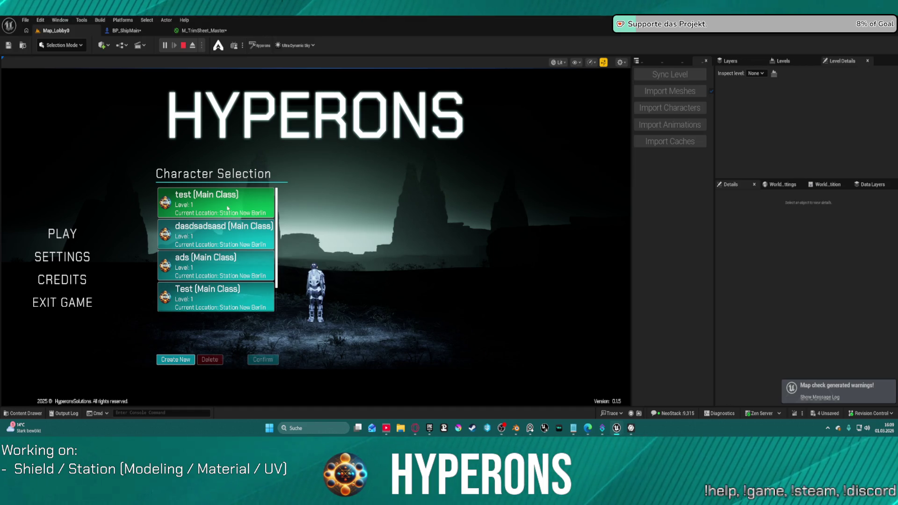
pyautogui.scroll(-1, 227, 209)
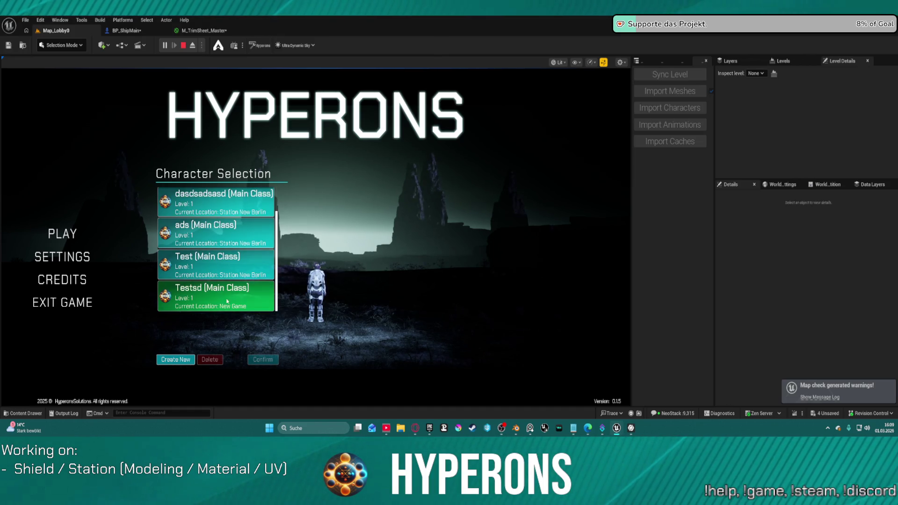
pyautogui.click(236, 299)
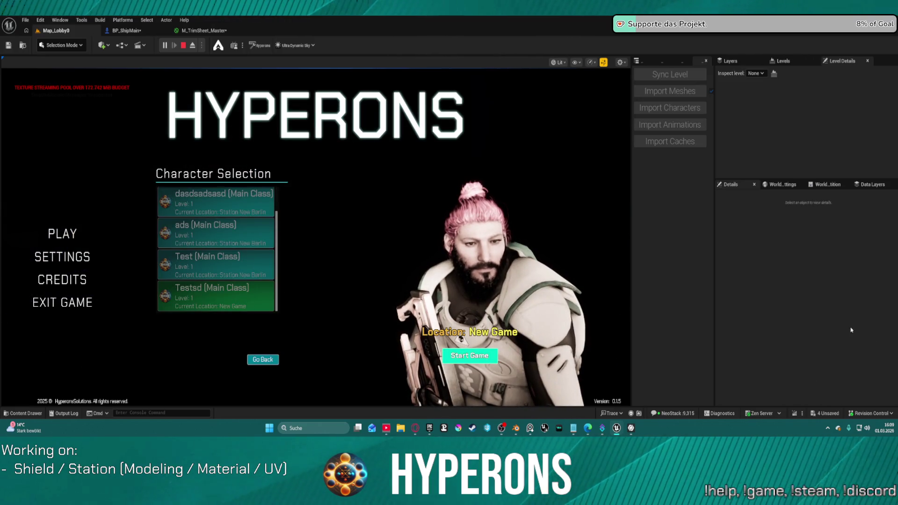
pyautogui.click(469, 356)
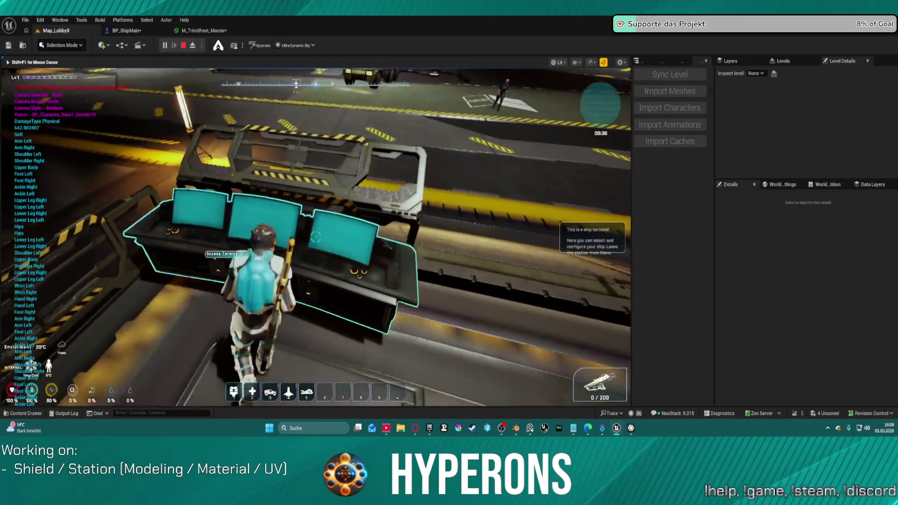
# - Take the purple item from the Ship Equipment container into the inventory
pyautogui.press('e')
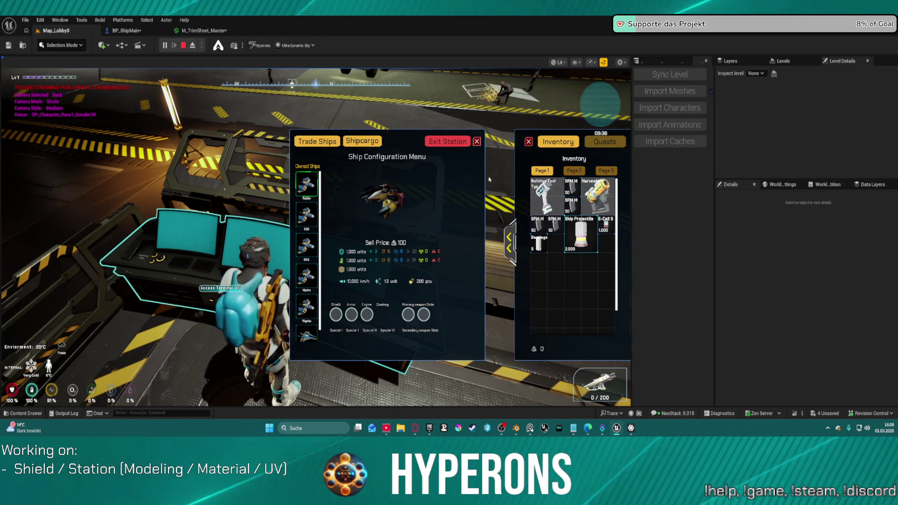
pyautogui.press('Escape')
pyautogui.press('w')
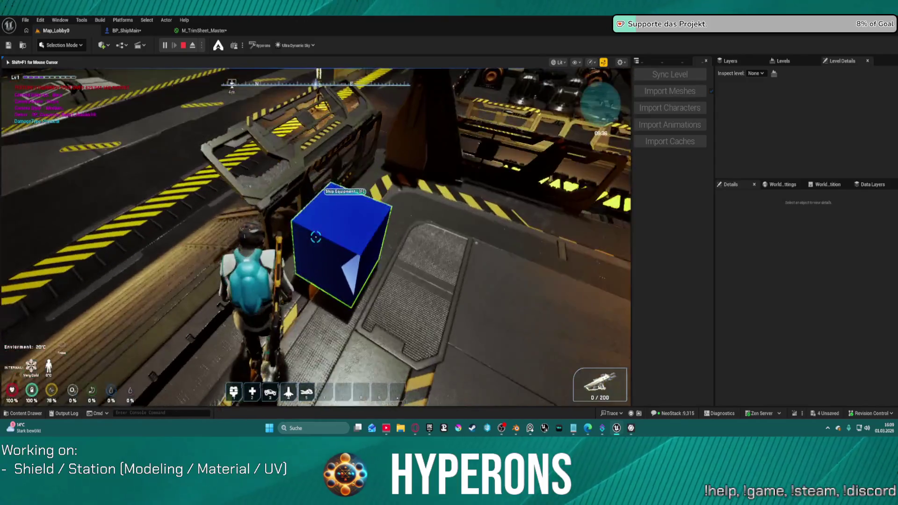
pyautogui.press('e')
pyautogui.doubleClick(346, 244)
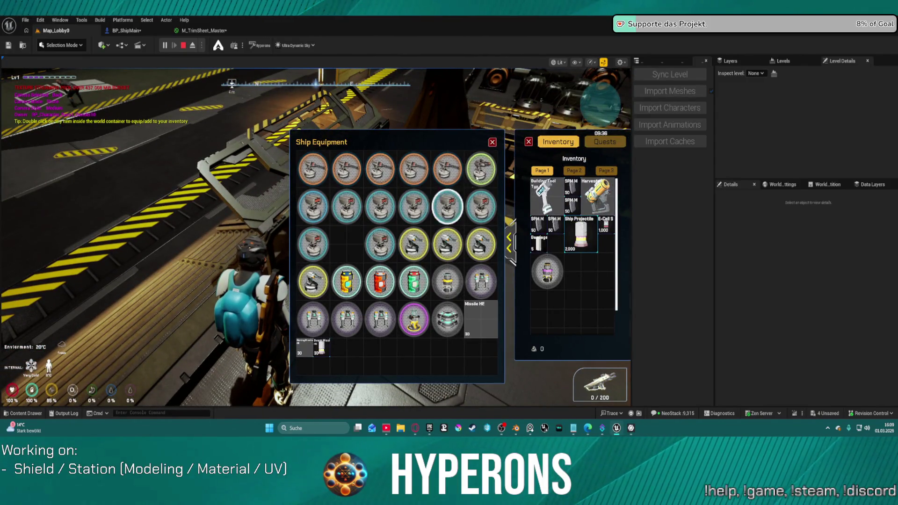
pyautogui.press('Escape')
# - Fit the purple item into the Raider's engine slot, then request exiting New Berlin
pyautogui.press('w')
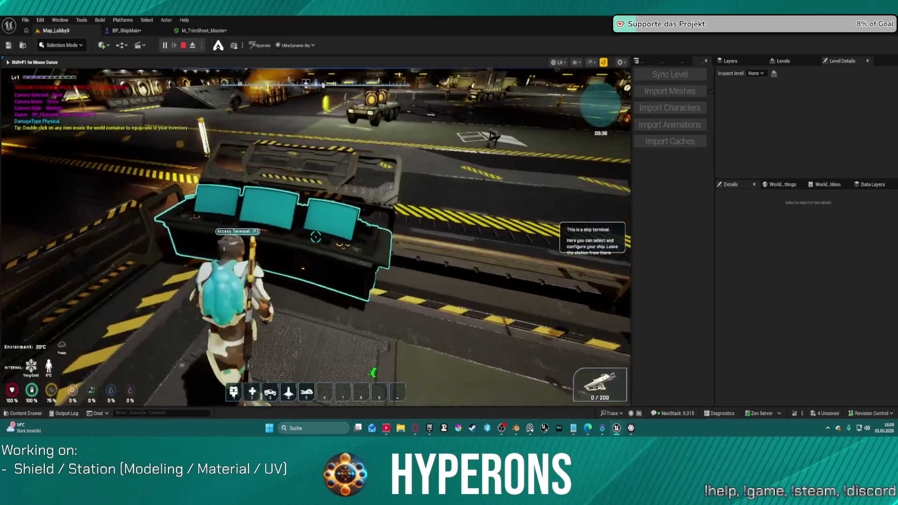
pyautogui.press('f')
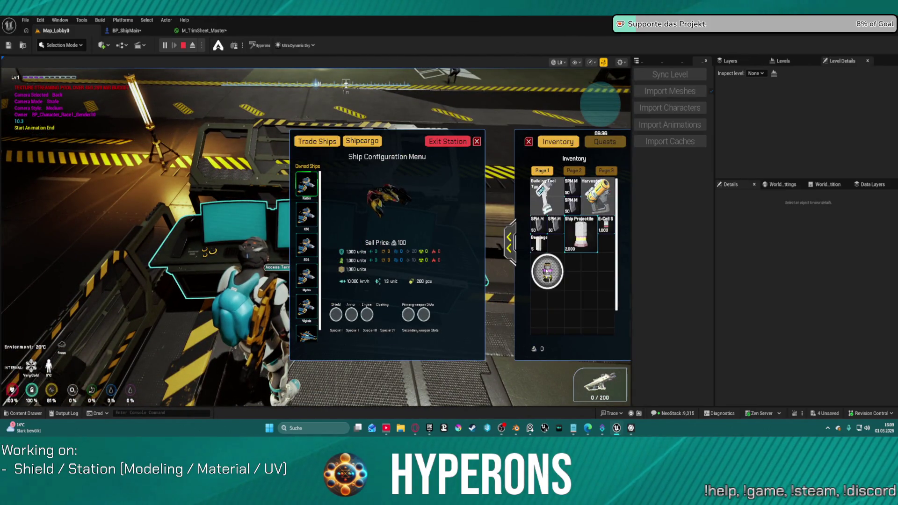
pyautogui.moveTo(546, 270)
pyautogui.mouseDown()
pyautogui.moveTo(348, 319)
pyautogui.moveTo(556, 299)
pyautogui.mouseUp()
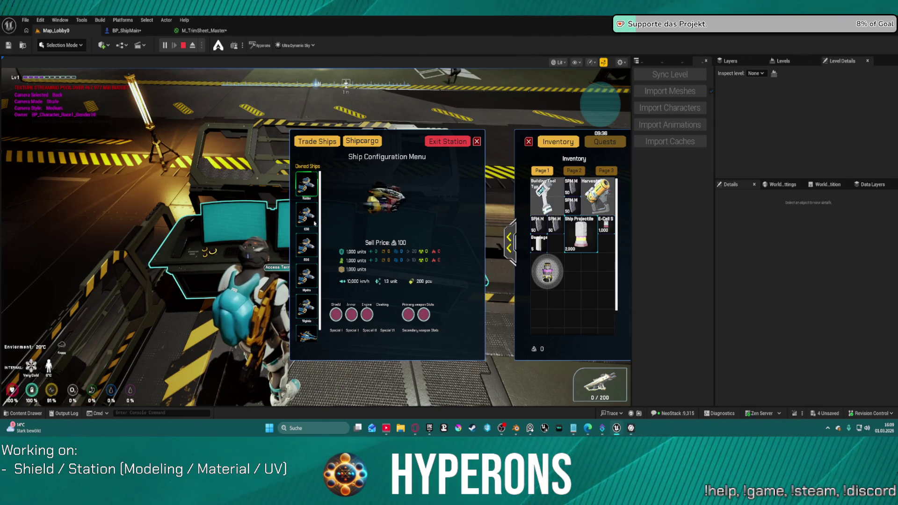
pyautogui.click(313, 186)
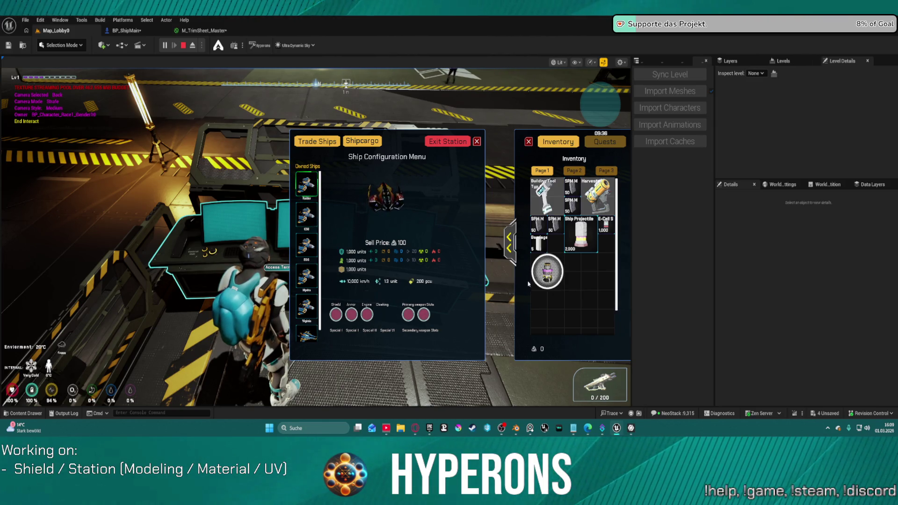
pyautogui.moveTo(528, 283); pyautogui.dragTo(367, 315)
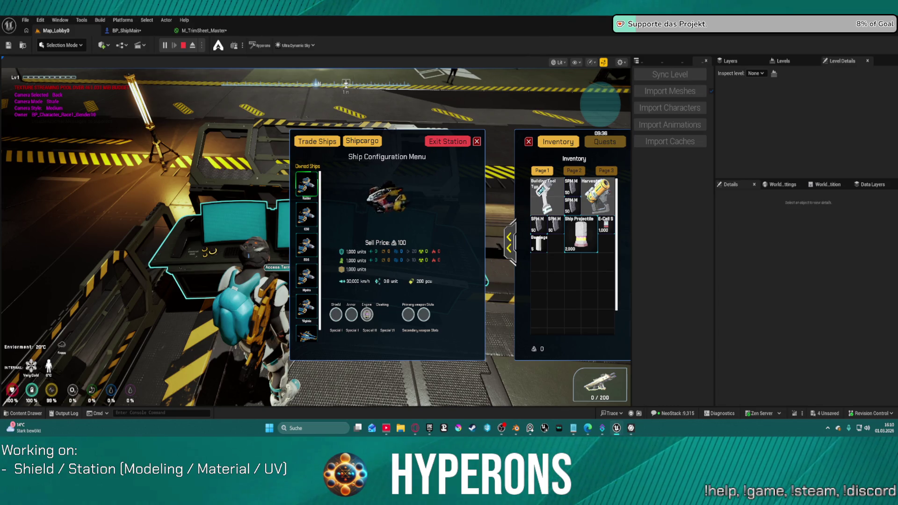
pyautogui.click(455, 145)
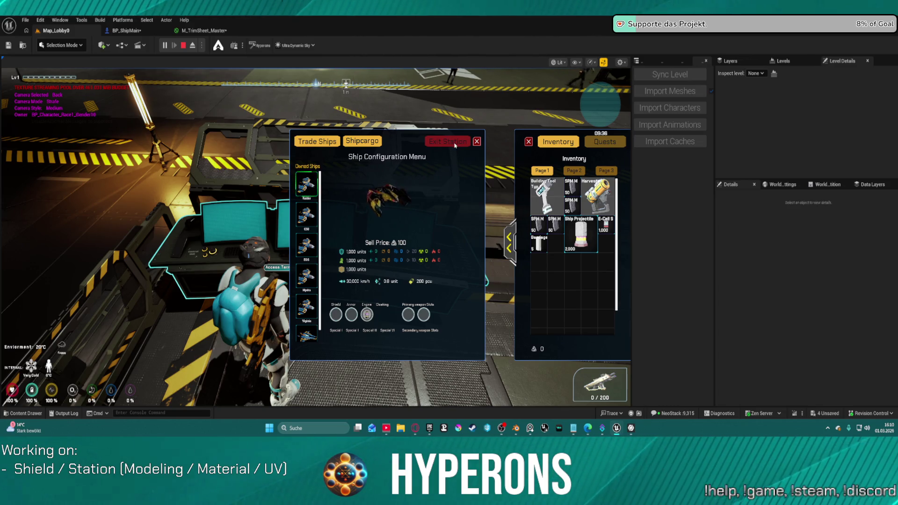
pyautogui.click(452, 146)
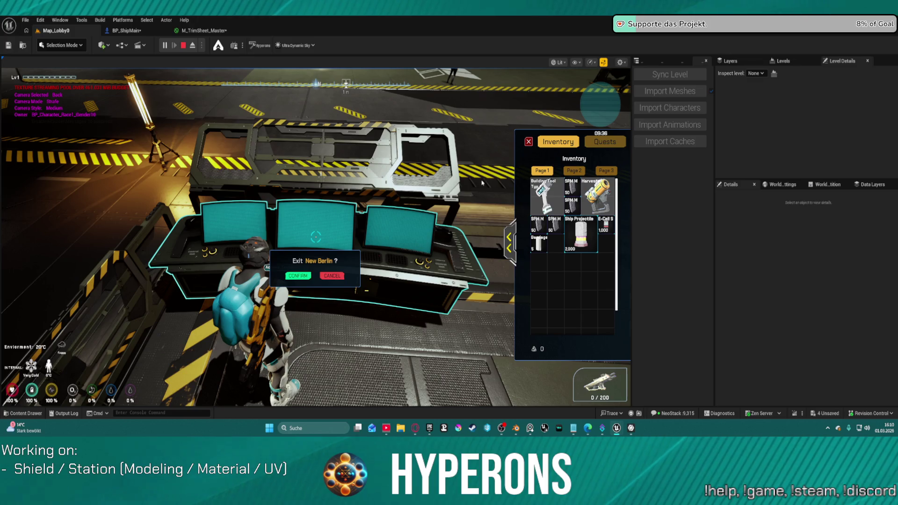
# - Confirm leaving New Berlin station in the Exit dialog
pyautogui.click(296, 277)
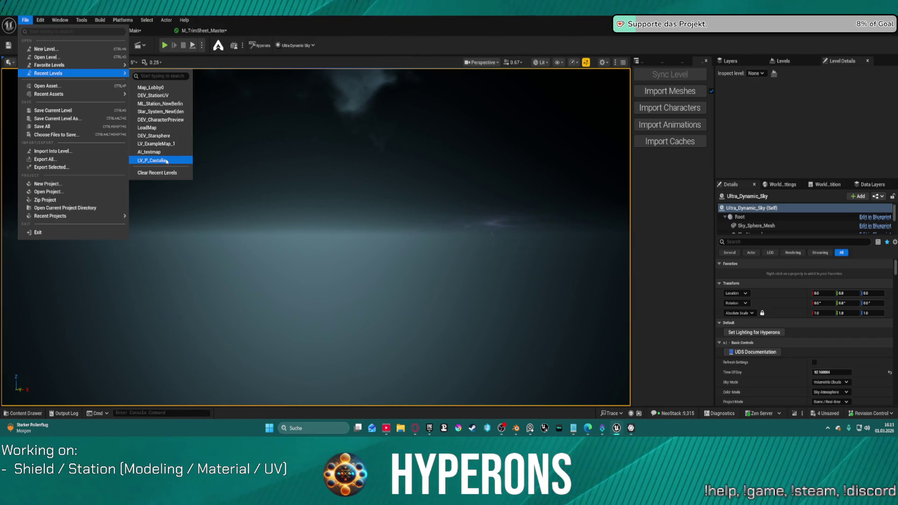
# - Load LV_P_Castalia, look up toward its sky, and start playing the level
pyautogui.press('Escape')
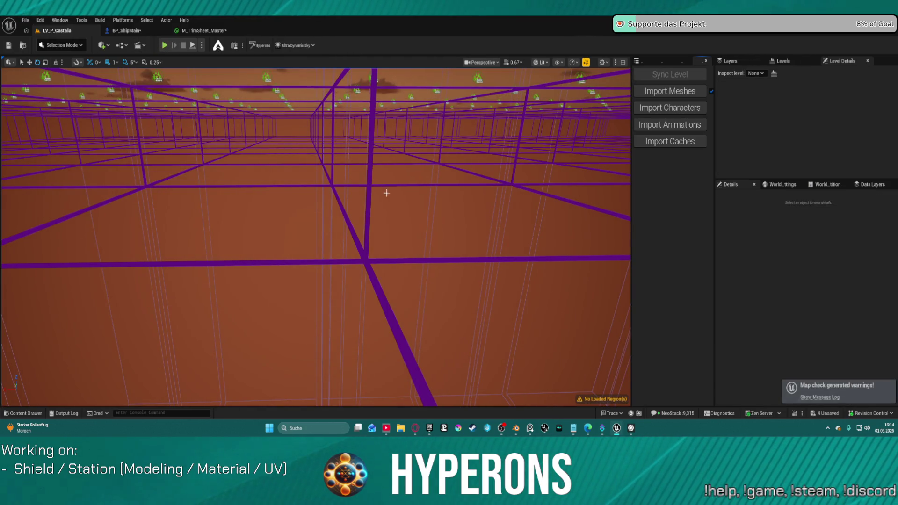
pyautogui.moveTo(386, 192); pyautogui.dragTo(308, 149, button='right')
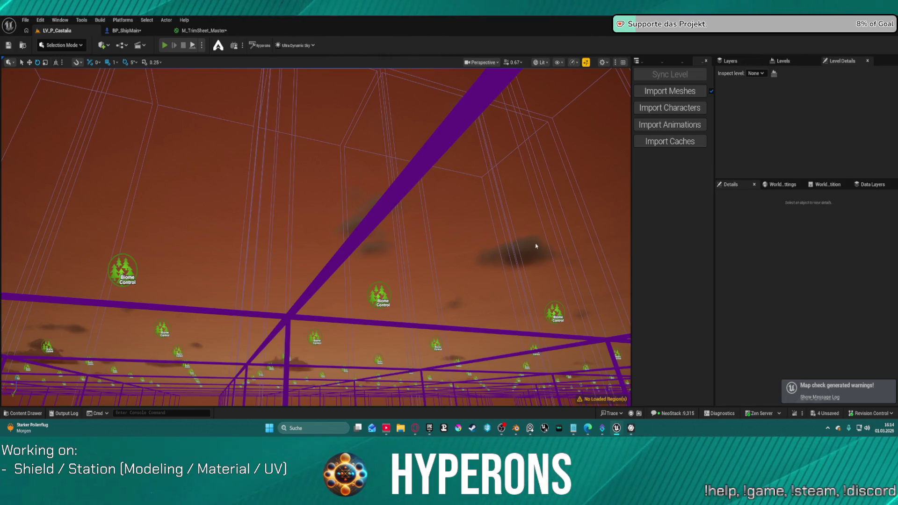
pyautogui.hotkey('alt', 'p')
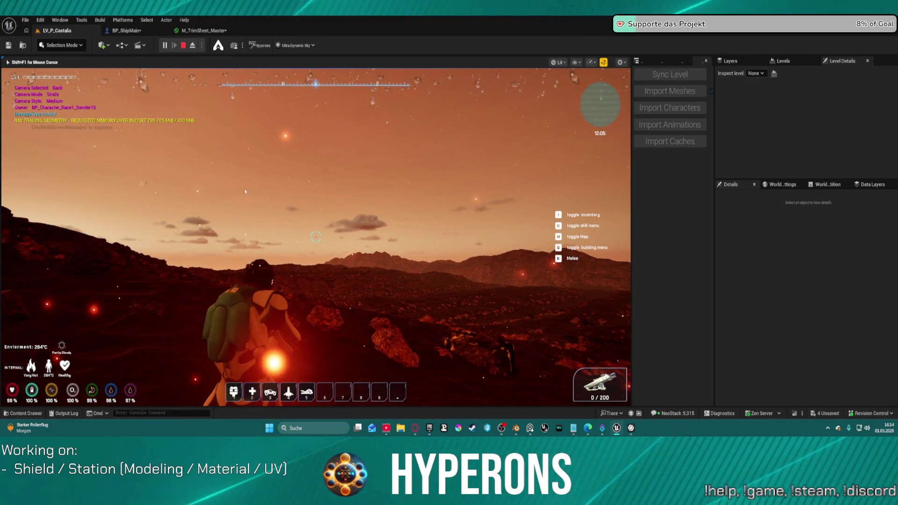
# - Stop the Castalia playtest and open LV_P_NewEden from the level's asset folder
pyautogui.press('Escape')
pyautogui.click(23, 45)
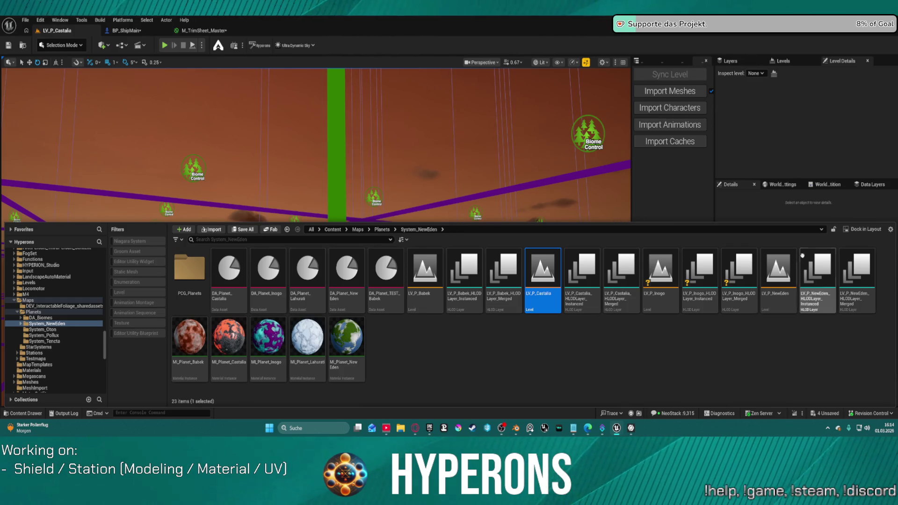
pyautogui.doubleClick(774, 272)
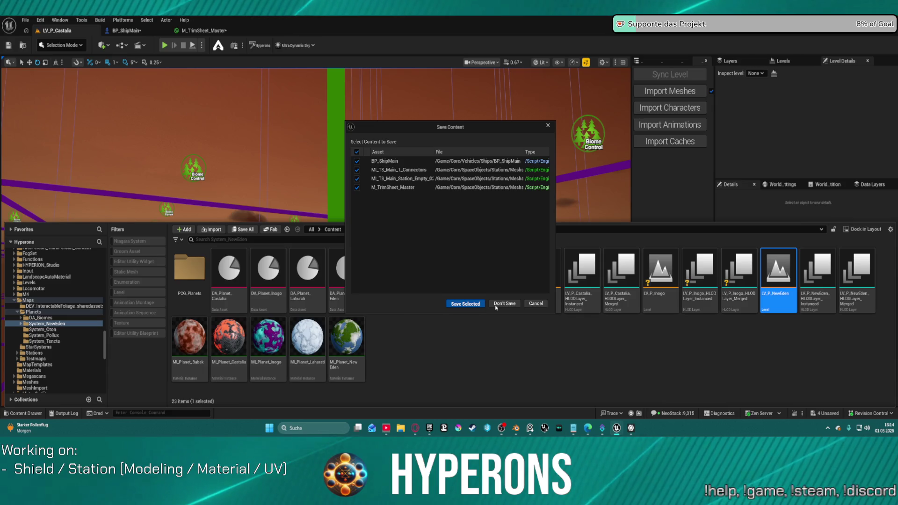
# - Save the modified ship and trim-sheet assets, check them out, and let LV_P_NewEden load
pyautogui.click(479, 304)
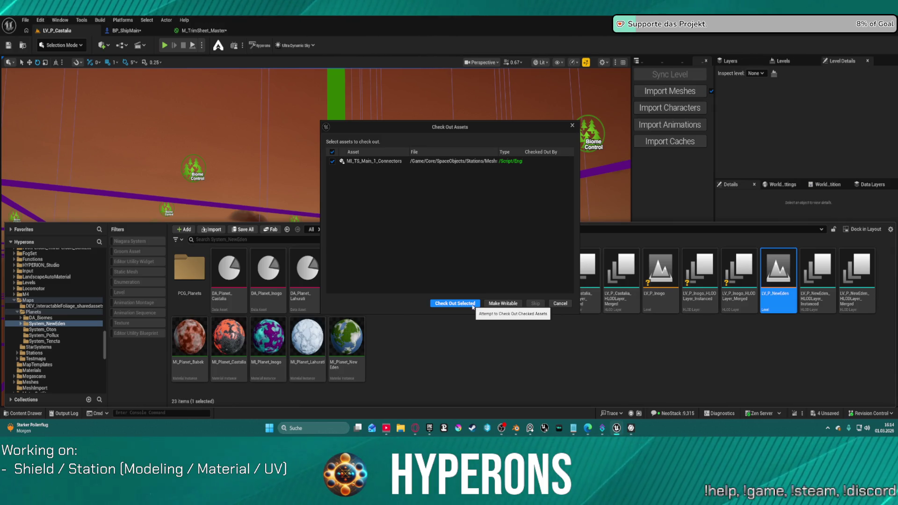
pyautogui.click(472, 305)
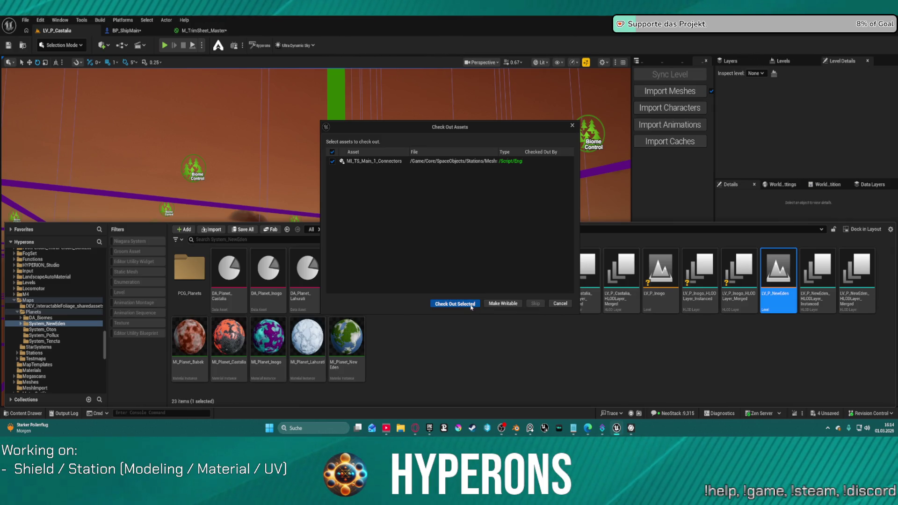
pyautogui.moveTo(603, 439)
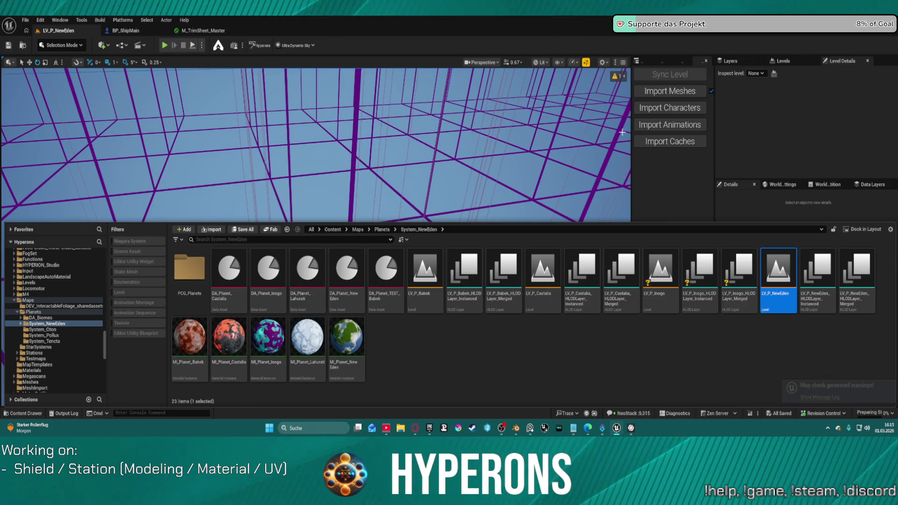
# - Close the Content Drawer and start Play-In-Editor in LV_P_NewEden with Alt+P
pyautogui.hotkey('ctrl', 'space')
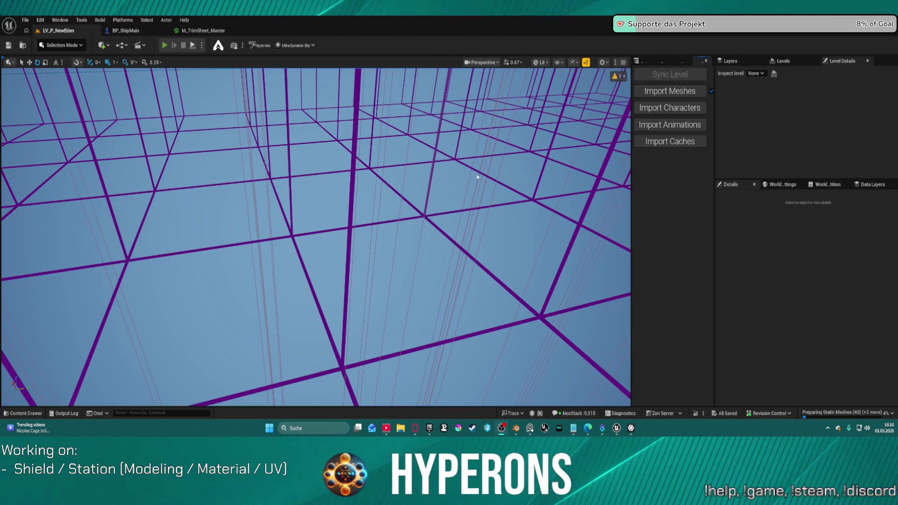
pyautogui.hotkey('alt', 'p')
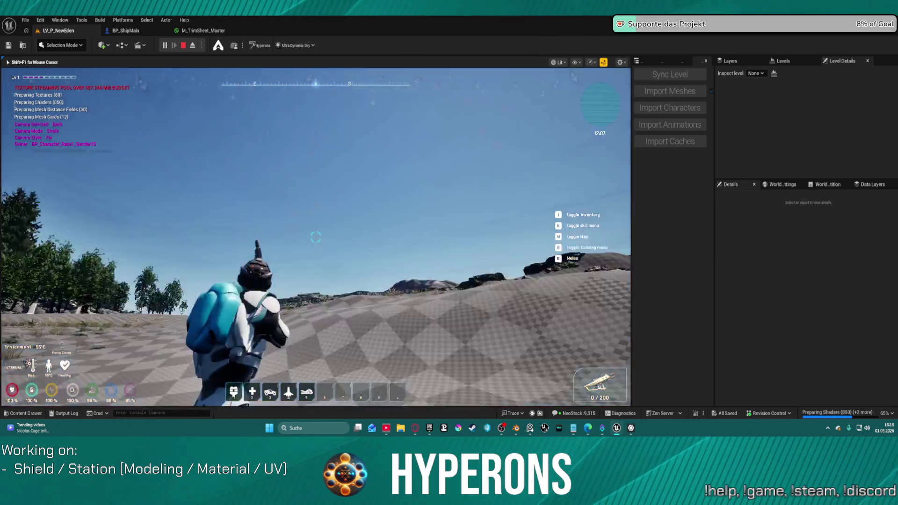
# - Recapture the mouse, run the character up New Eden's grassy slope, then end the play session
pyautogui.press('super')
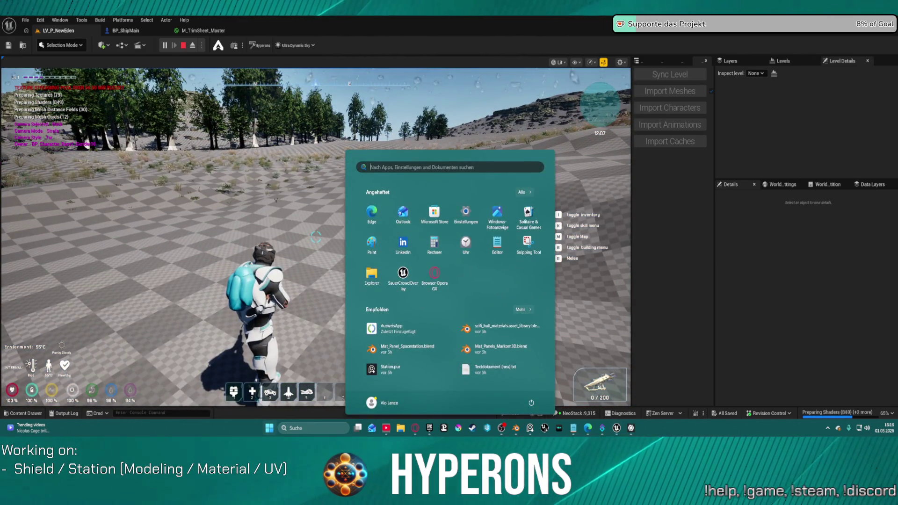
pyautogui.press('super')
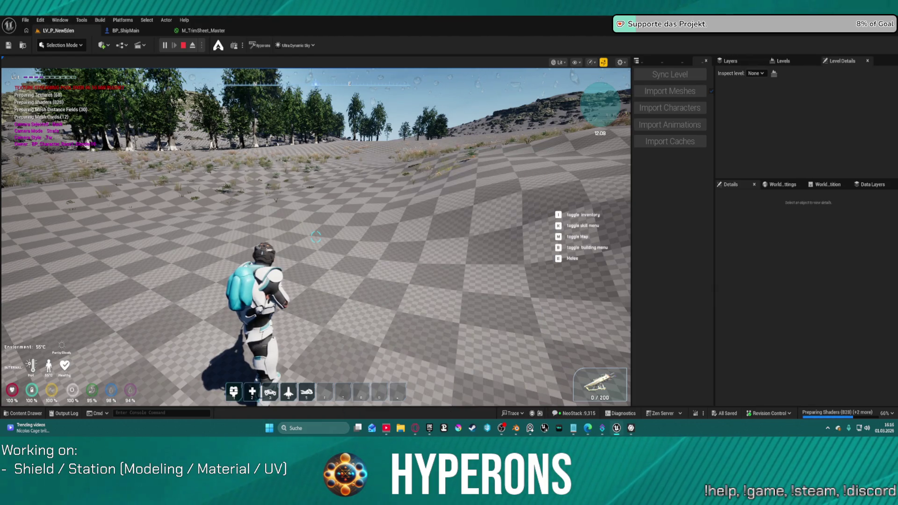
pyautogui.click(464, 194)
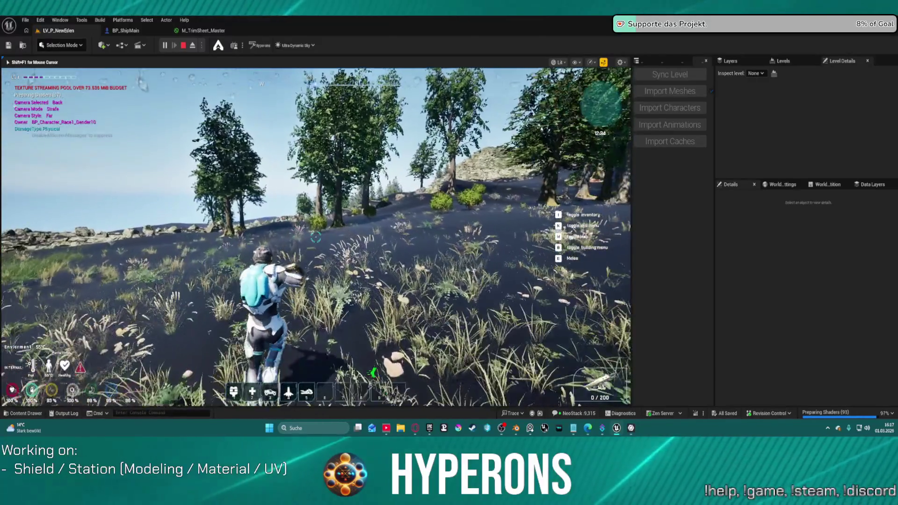
pyautogui.press('w')
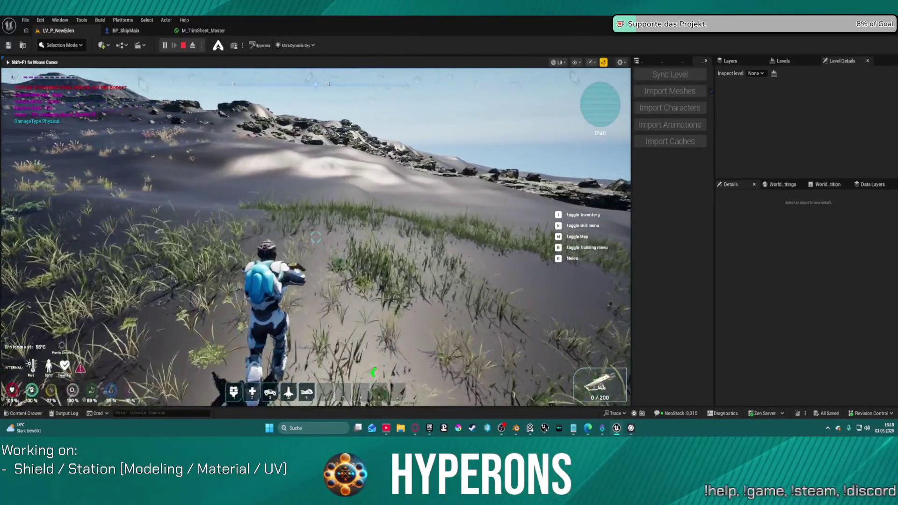
pyautogui.press('Escape')
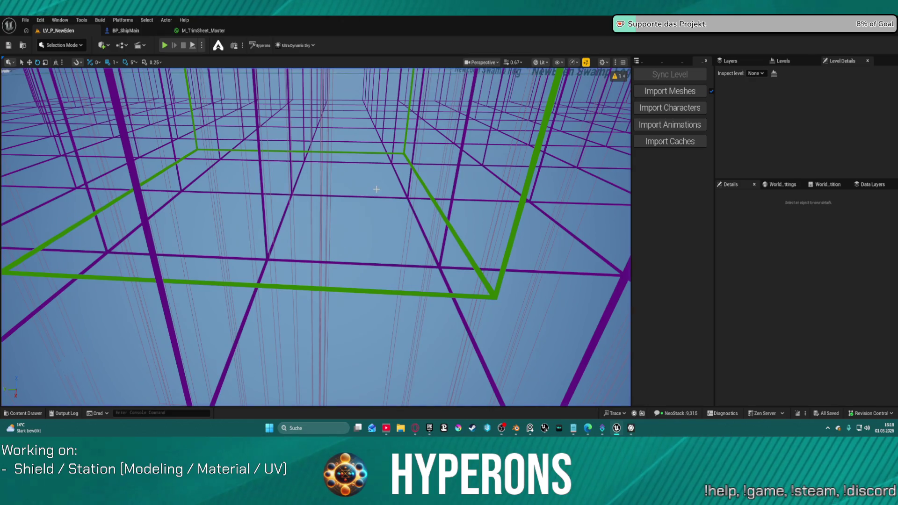
# - Fly the editor view over the New Eden grid and start a new play session
pyautogui.moveTo(376, 189); pyautogui.dragTo(358, 171, button='right')
pyautogui.moveTo(316, 236); pyautogui.dragTo(315, 236, button='right')
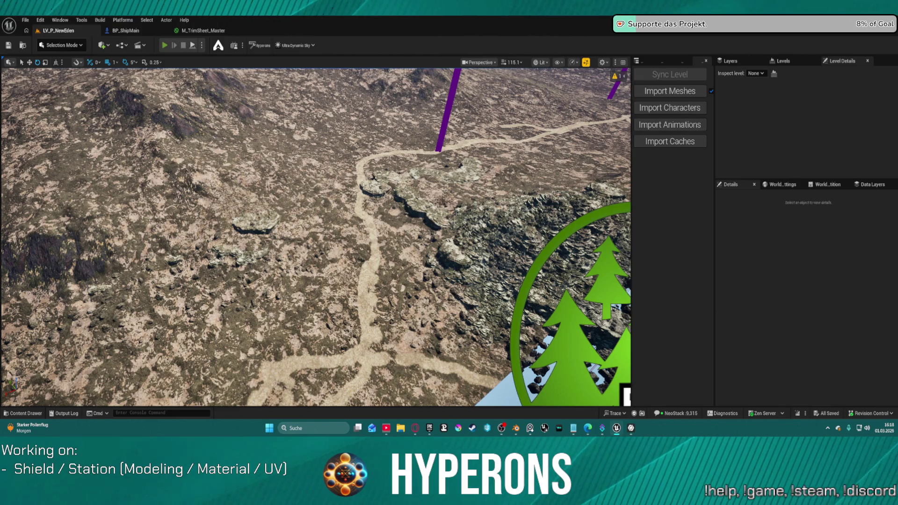
pyautogui.click(164, 46)
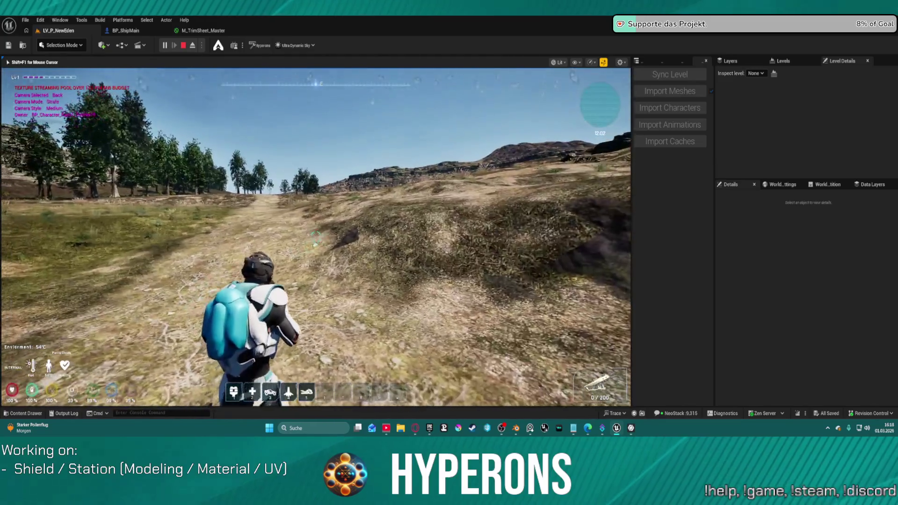
# - Summon the hoverbike from hotbar slot 5, mount it, and cycle through side, rear and right chase cameras
pyautogui.press('5')
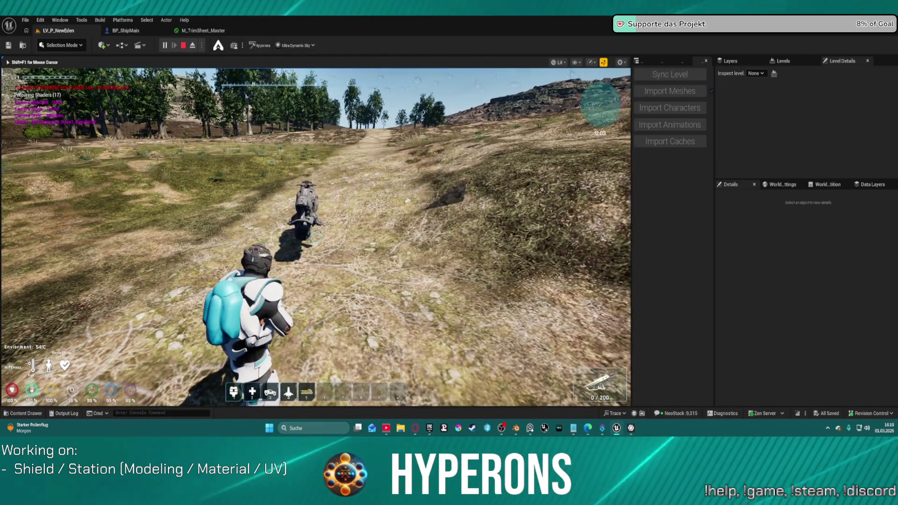
pyautogui.press('w')
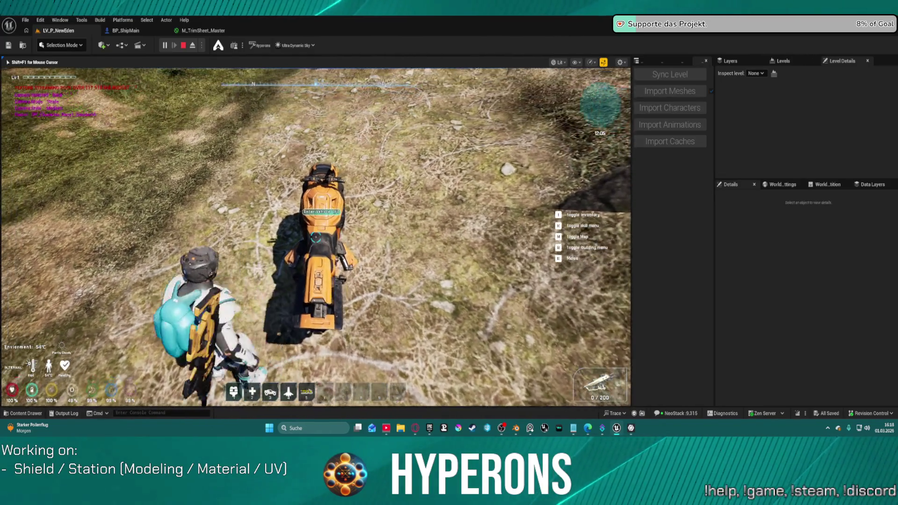
pyautogui.press('f')
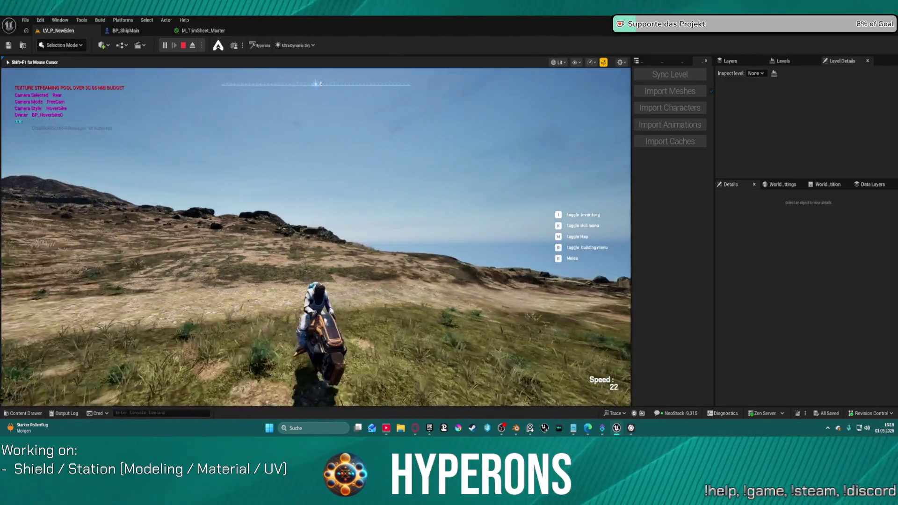
pyautogui.press('v')
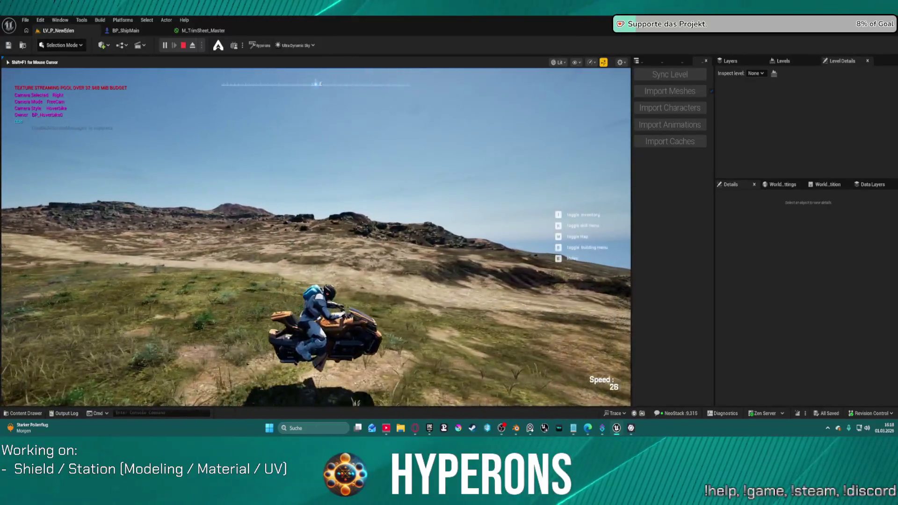
pyautogui.press('v')
pyautogui.press('v')
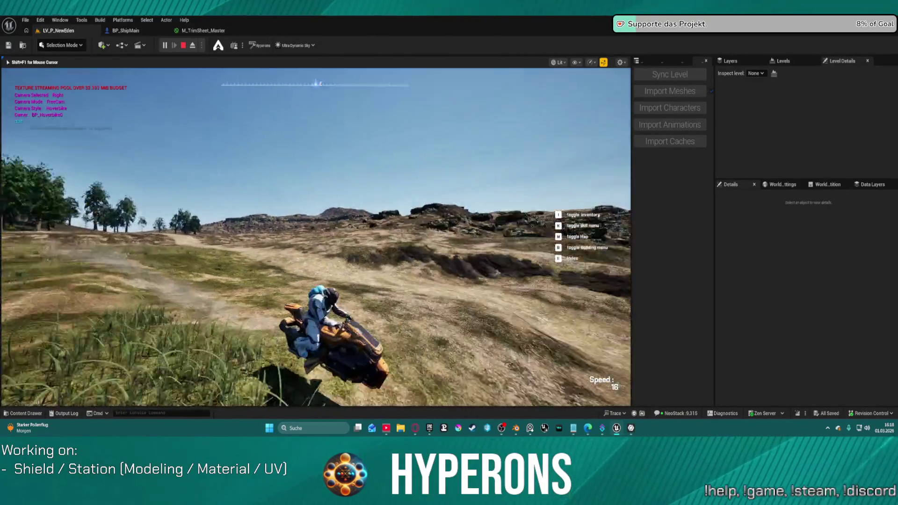
pyautogui.press('v')
pyautogui.press('v')
pyautogui.press('v')
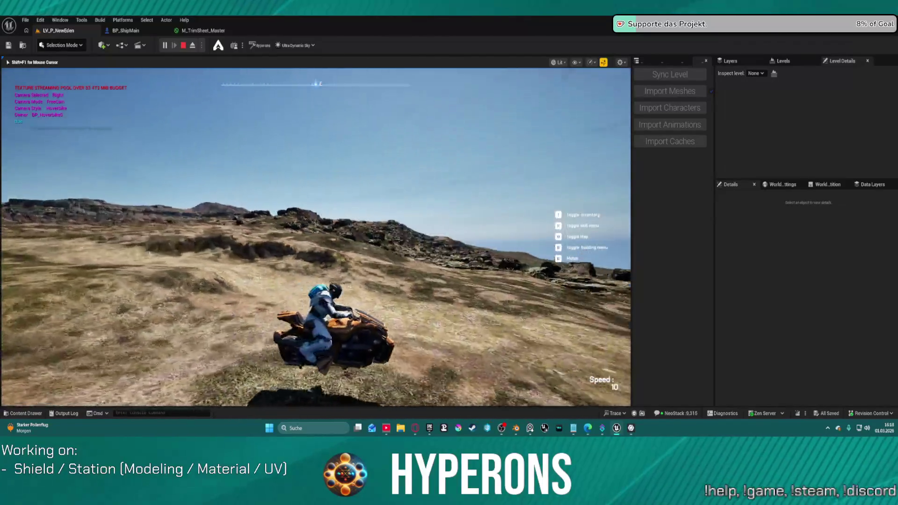
# - Drive the hoverbike at the magenta barrier grid, reverse away, then ride forward through it
pyautogui.press('w')
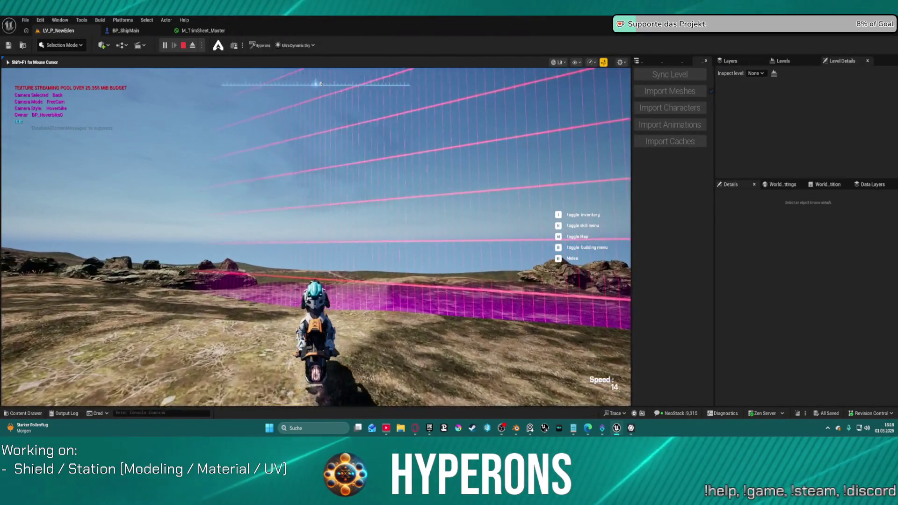
pyautogui.press('a')
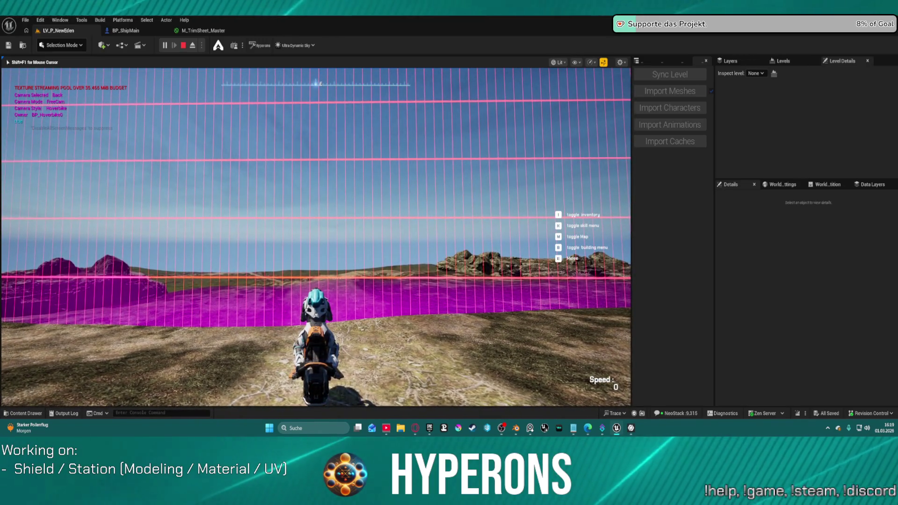
pyautogui.press('s')
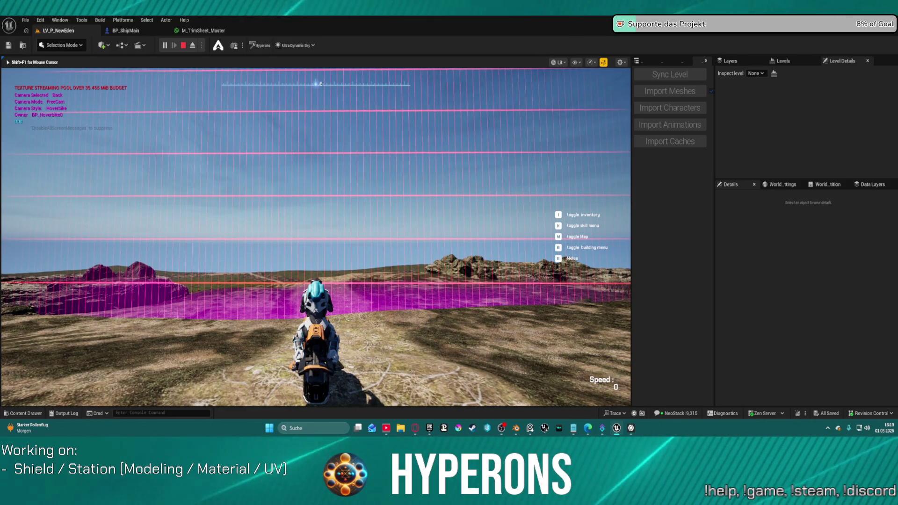
pyautogui.press('w')
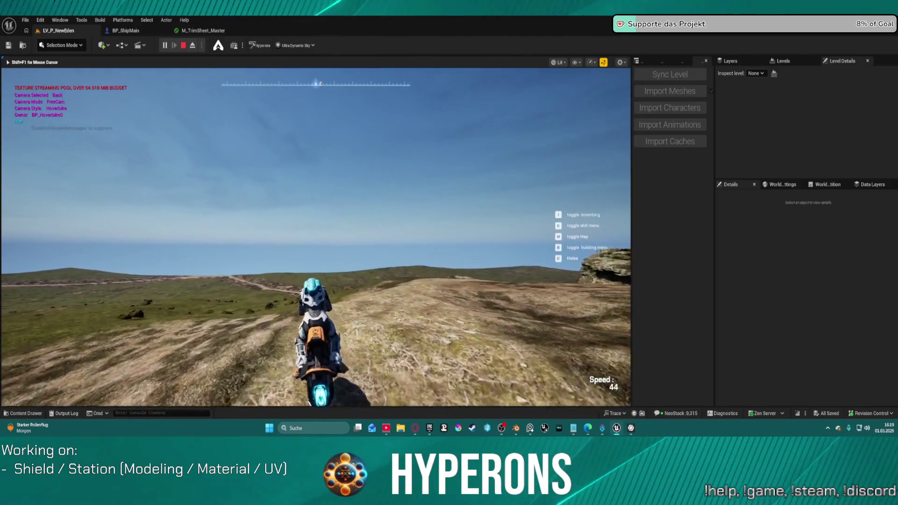
# - Weave the hoverbike left and right across the hillside, then stop and relaunch the playtest
pyautogui.press('d')
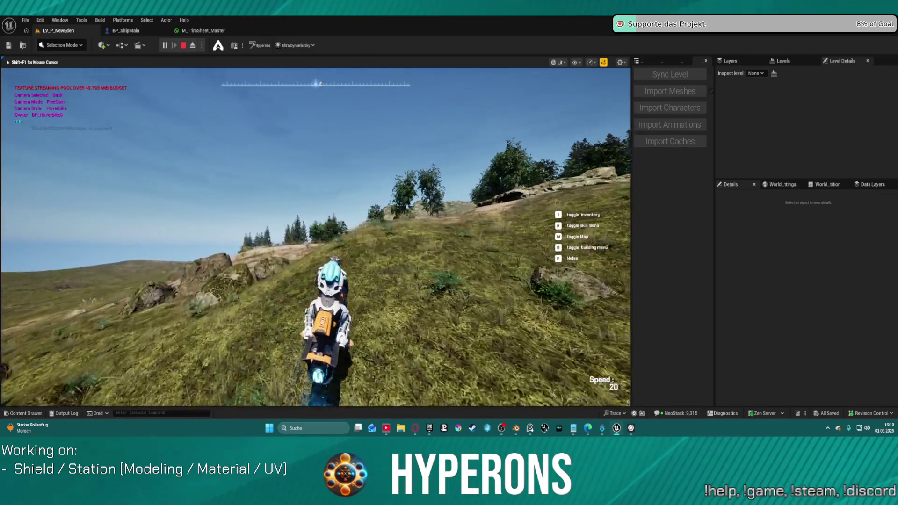
pyautogui.press('a')
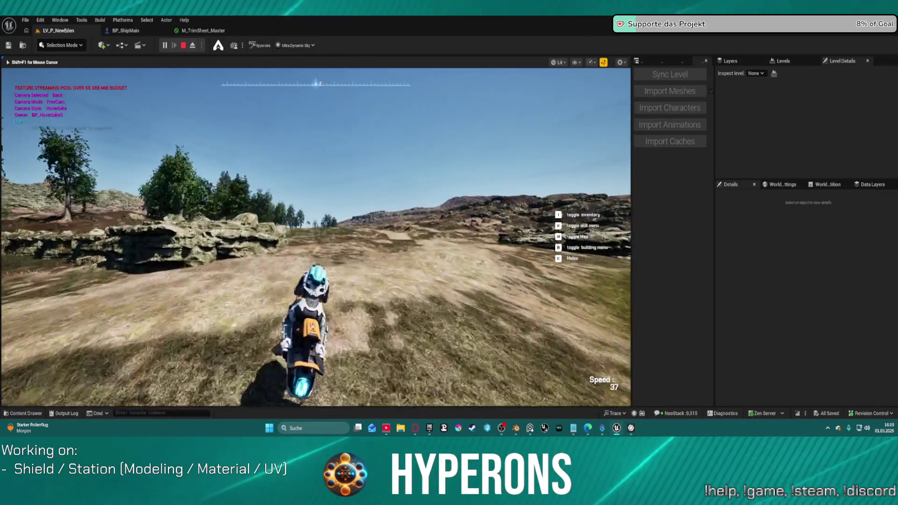
pyautogui.press('d')
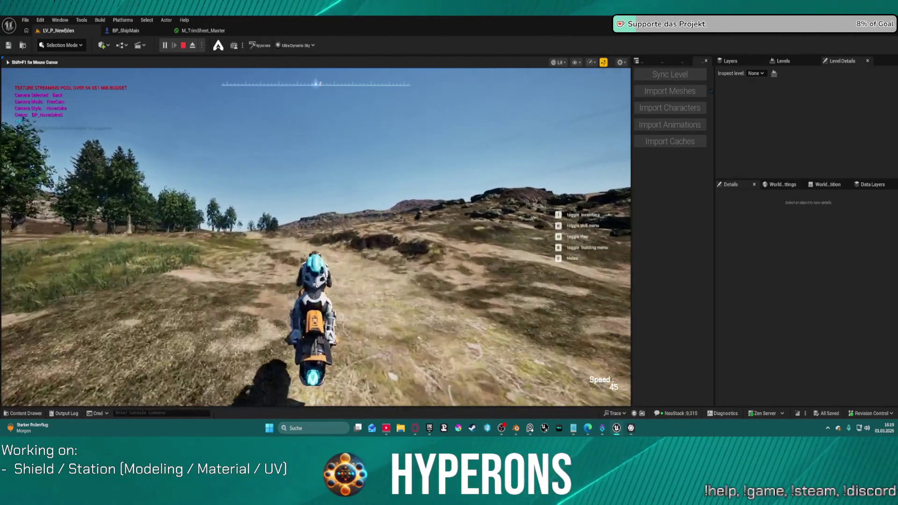
pyautogui.press('a')
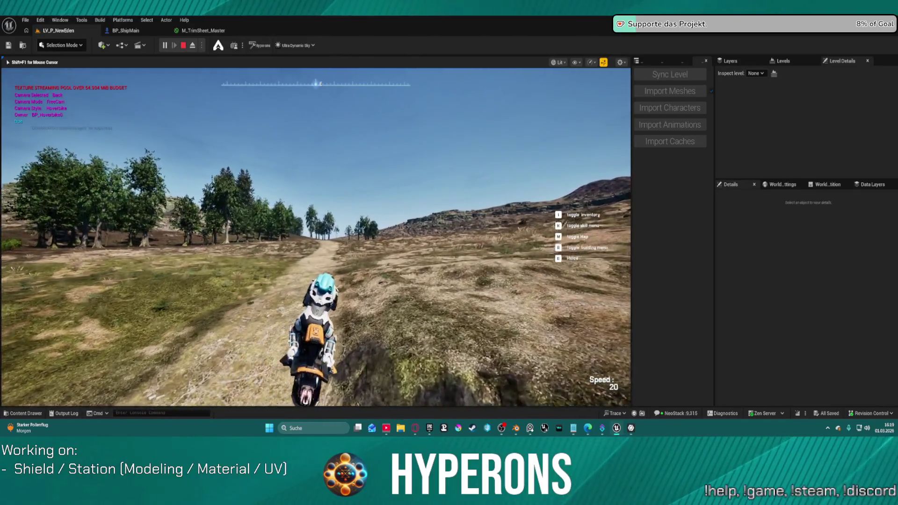
pyautogui.press('d')
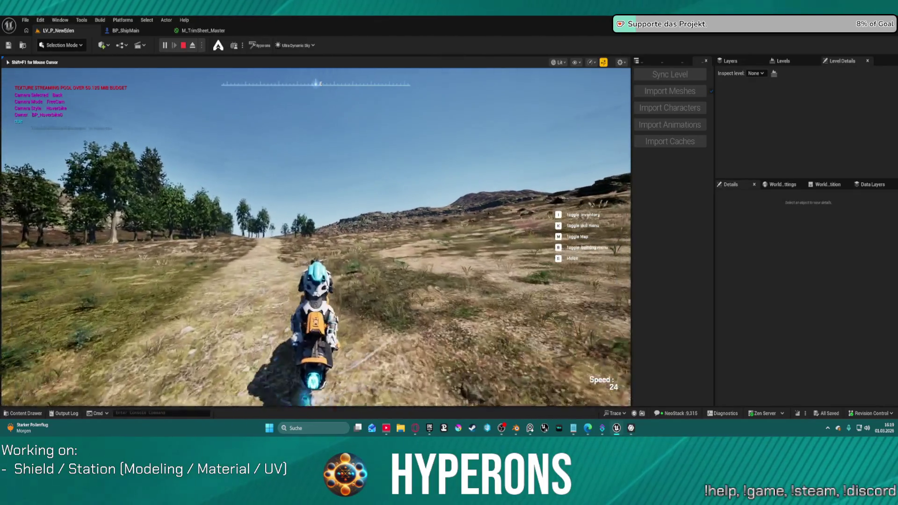
pyautogui.press('a')
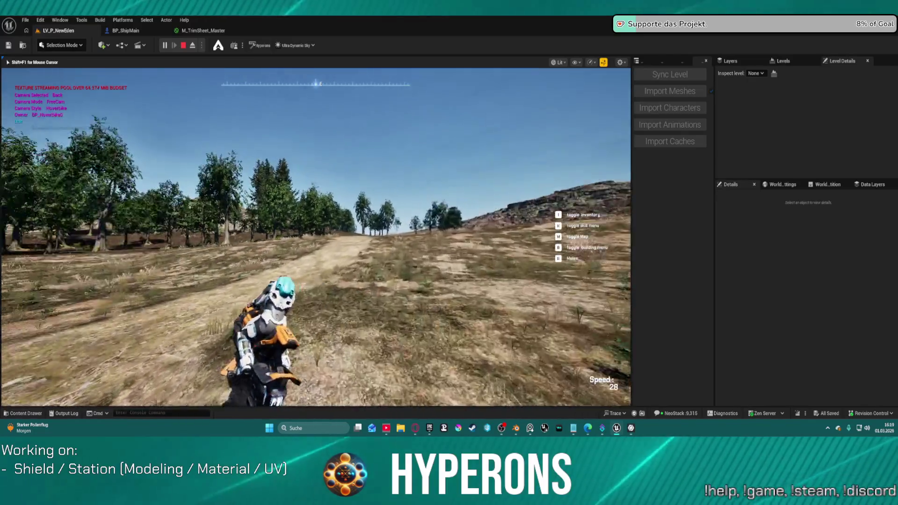
pyautogui.press('a')
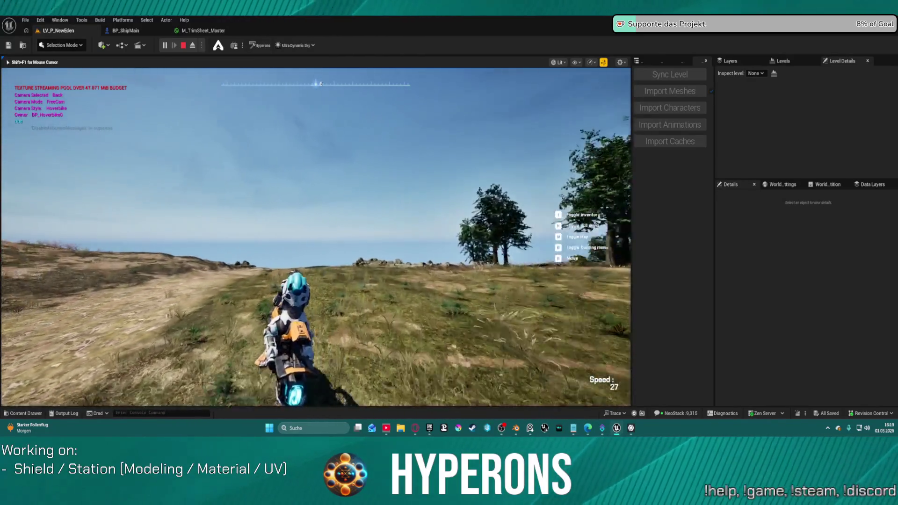
pyautogui.press('a')
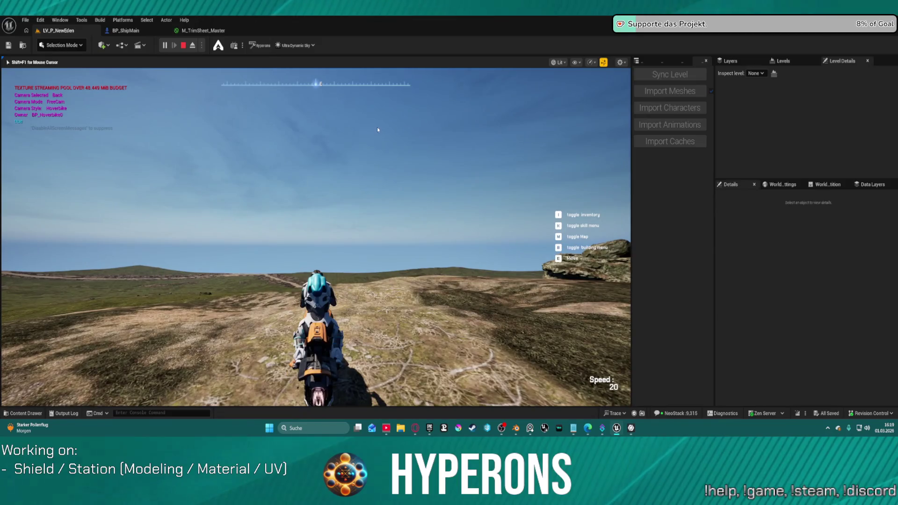
pyautogui.press('Escape')
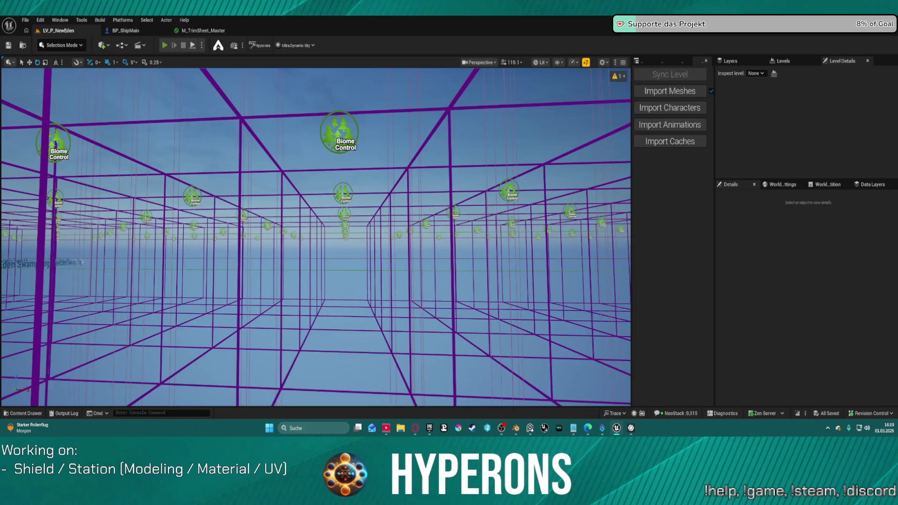
pyautogui.hotkey('alt', 'p')
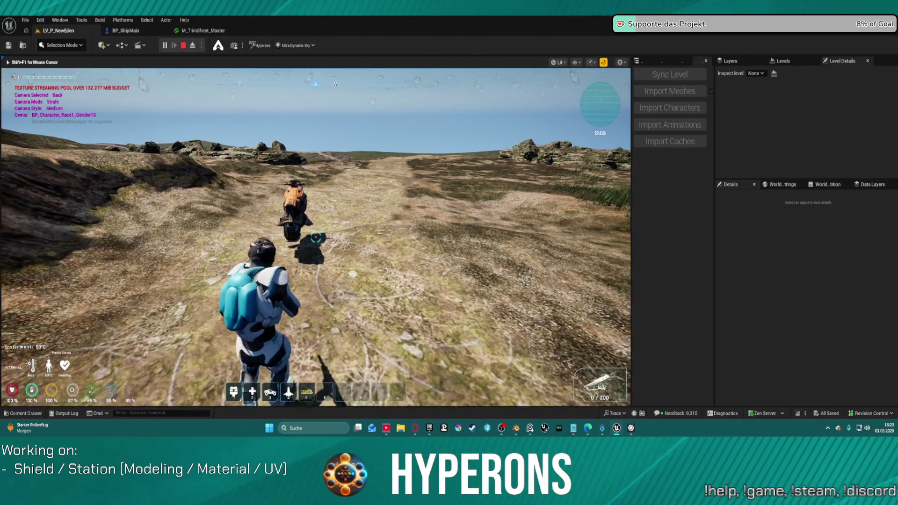
# - Walk to the orange hoverbike, mount it, ride through the magenta debug wall, then stop the session
pyautogui.press('w')
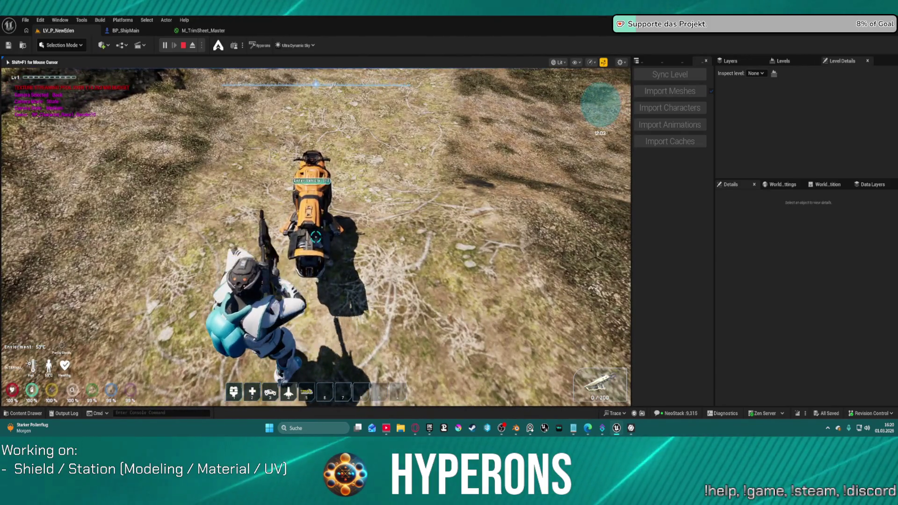
pyautogui.press('w')
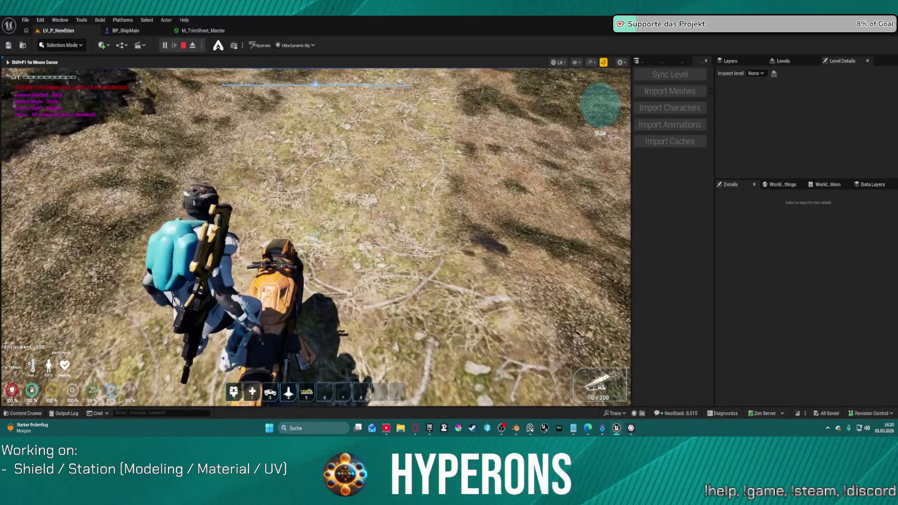
pyautogui.press('f')
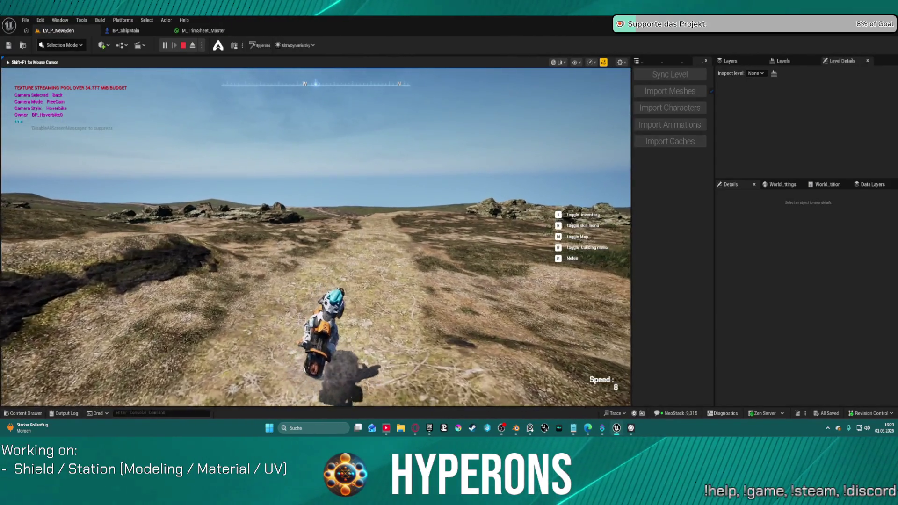
pyautogui.press('w')
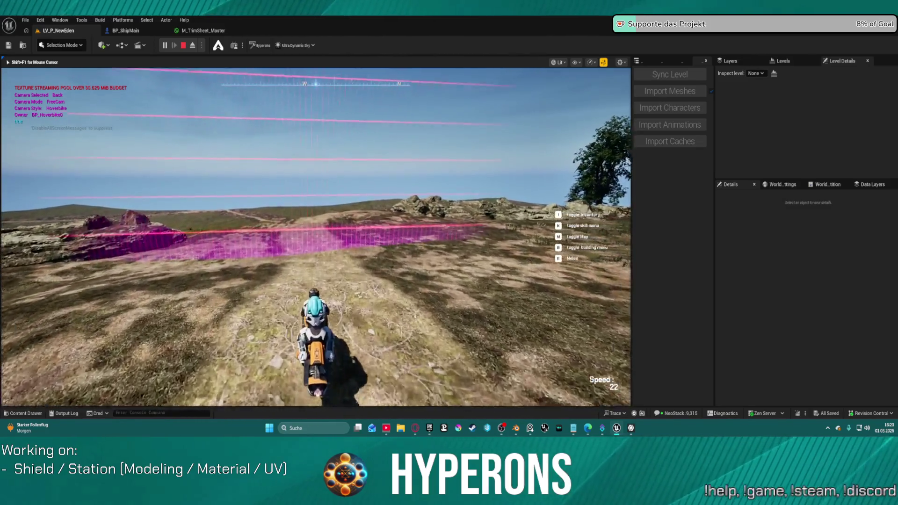
pyautogui.press('w')
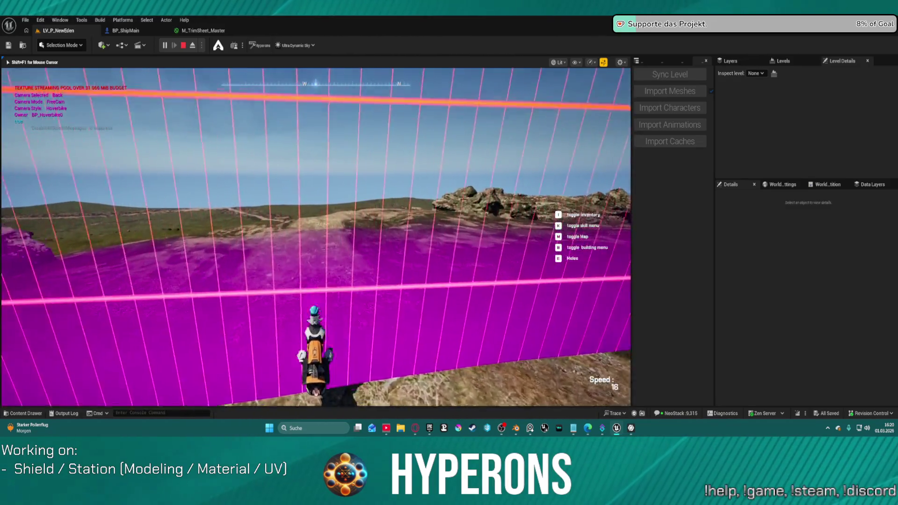
pyautogui.press('w')
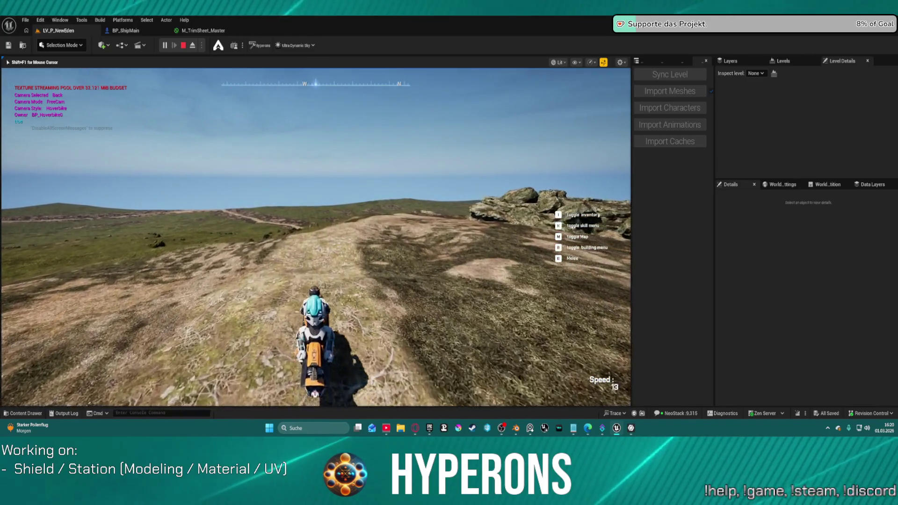
pyautogui.press('w')
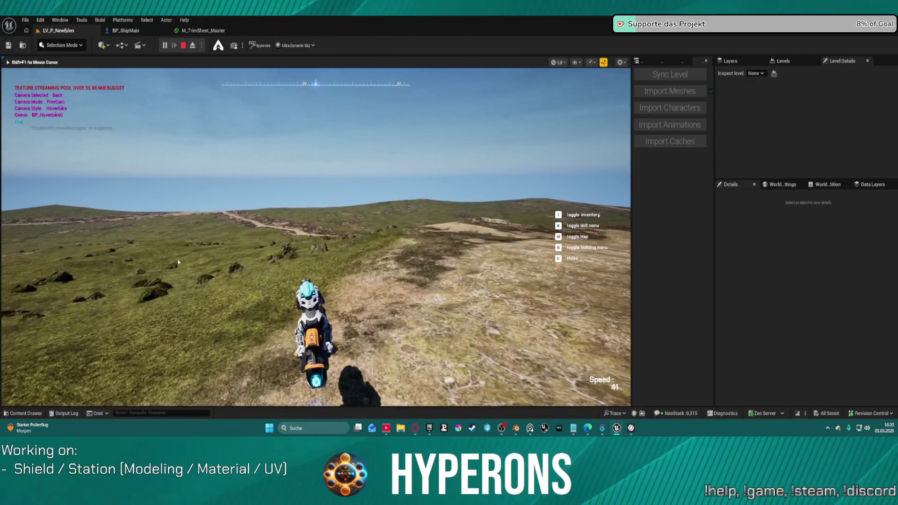
pyautogui.press('Escape')
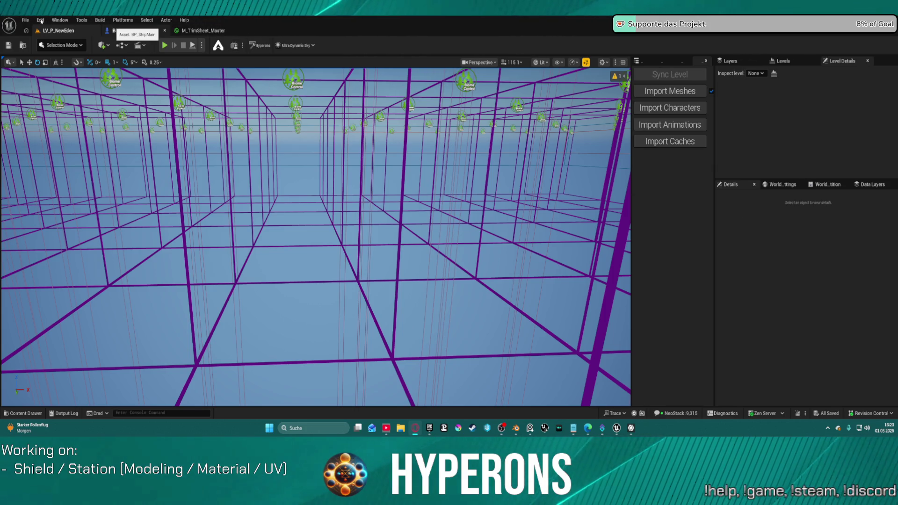
# - Reopen LV_P_NewEden from Recent Levels, then open LV_P_Inogo from Maps/Planets/System_NewEden
pyautogui.click(24, 20)
pyautogui.moveTo(71, 75)
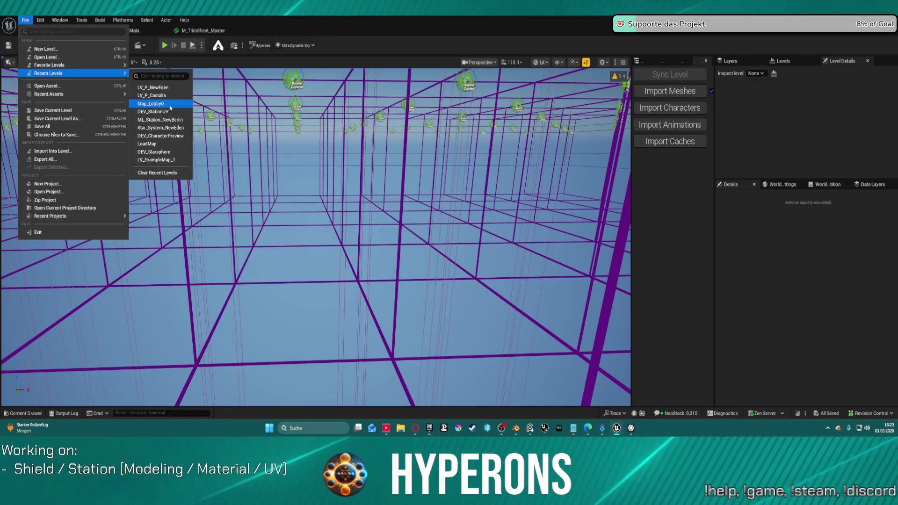
pyautogui.click(133, 87)
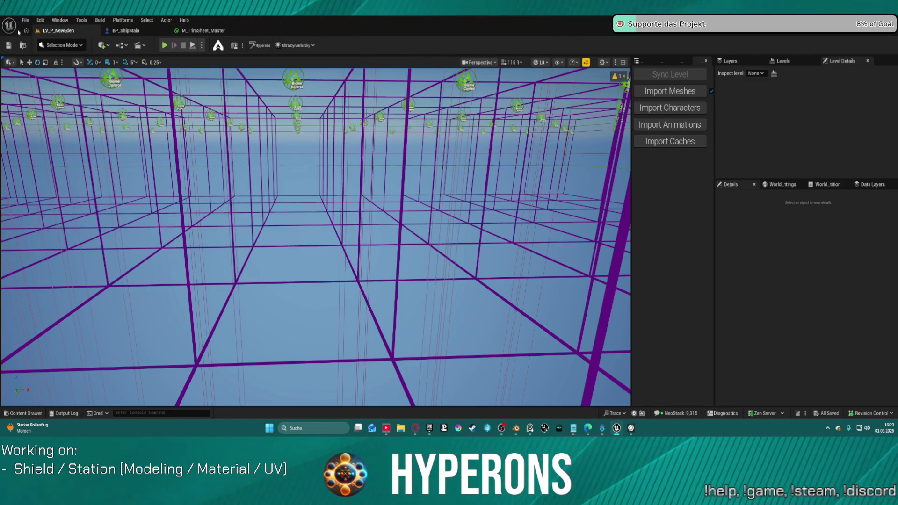
pyautogui.click(20, 45)
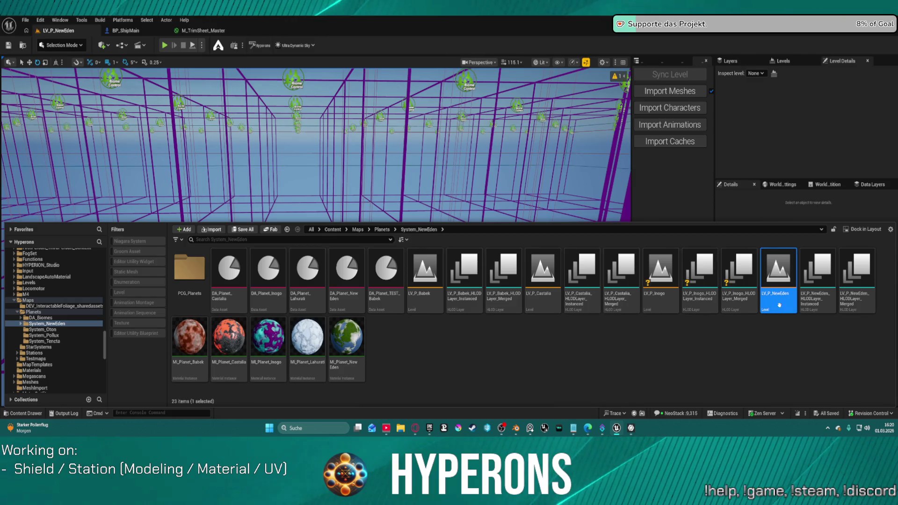
pyautogui.click(660, 306)
pyautogui.doubleClick(660, 306)
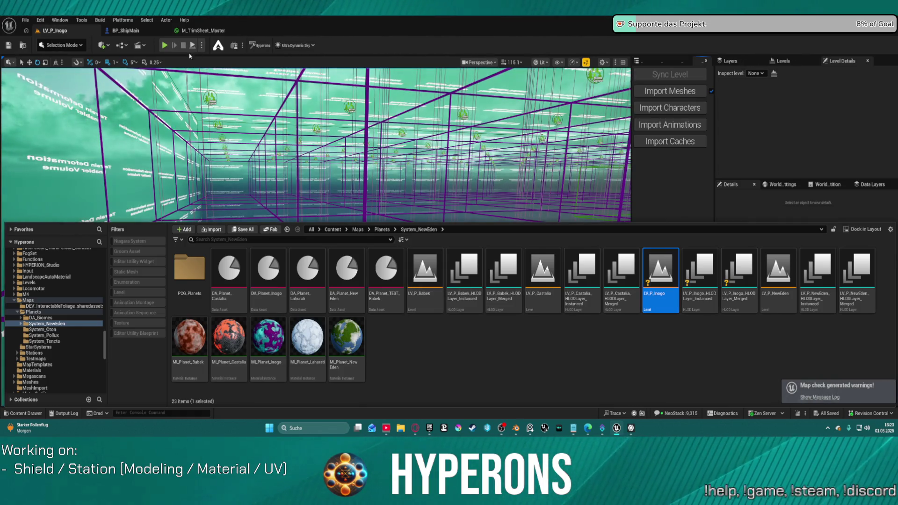
# - Close the Content Drawer and start Play-in-Editor in LV_P_Inogo with Alt+P
pyautogui.click(163, 66)
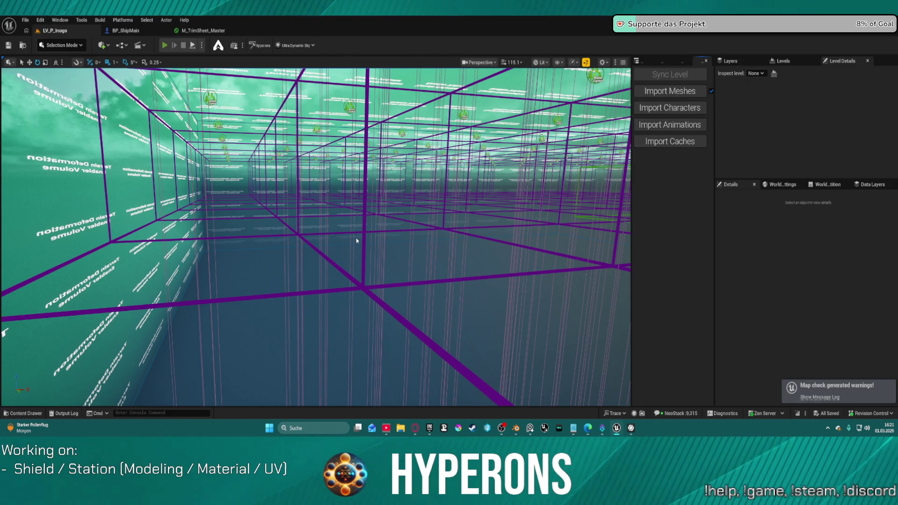
pyautogui.hotkey('alt', 'p')
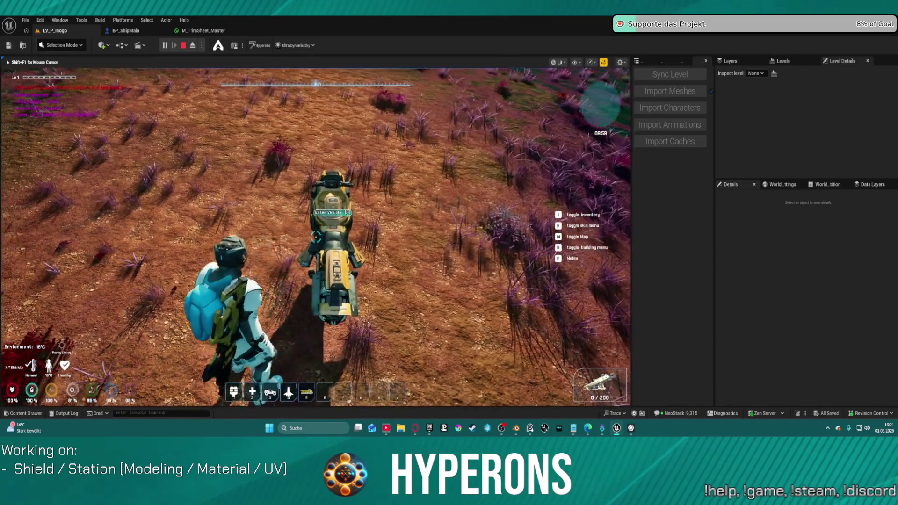
# - Mount the hoverbike, ride across Inogo's meadows, and dismount among the glowing white-branched trees
pyautogui.press('f')
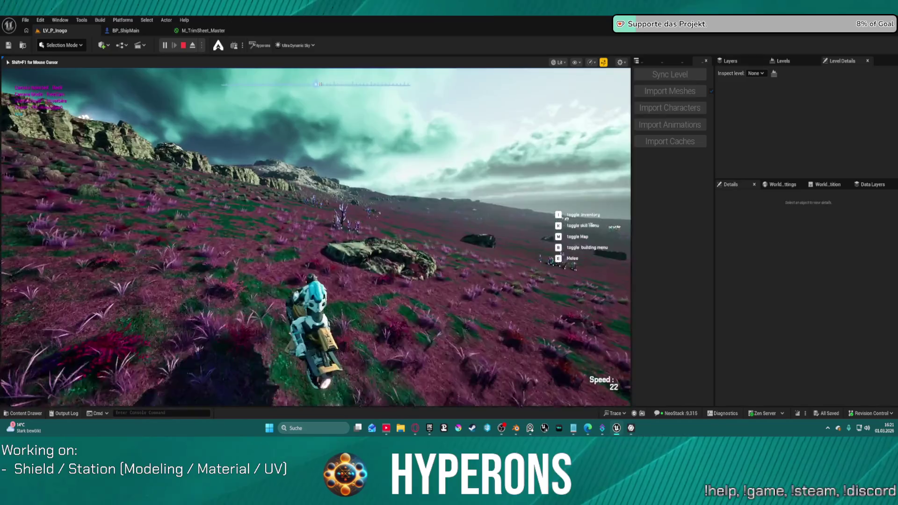
pyautogui.press('f')
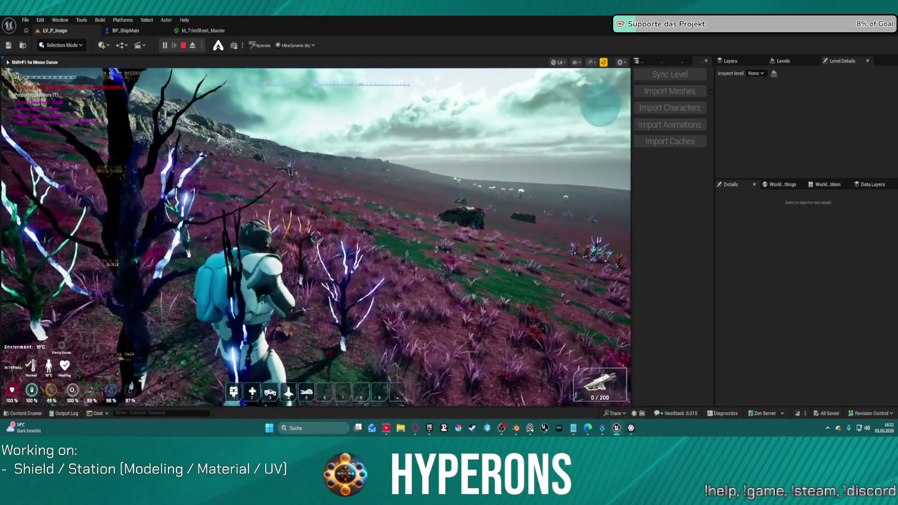
# - Sprint and walk west across the pink-and-green meadow, past the glowing trees, onto the mossy rock ridge
pyautogui.hotkey('shift', 'w')
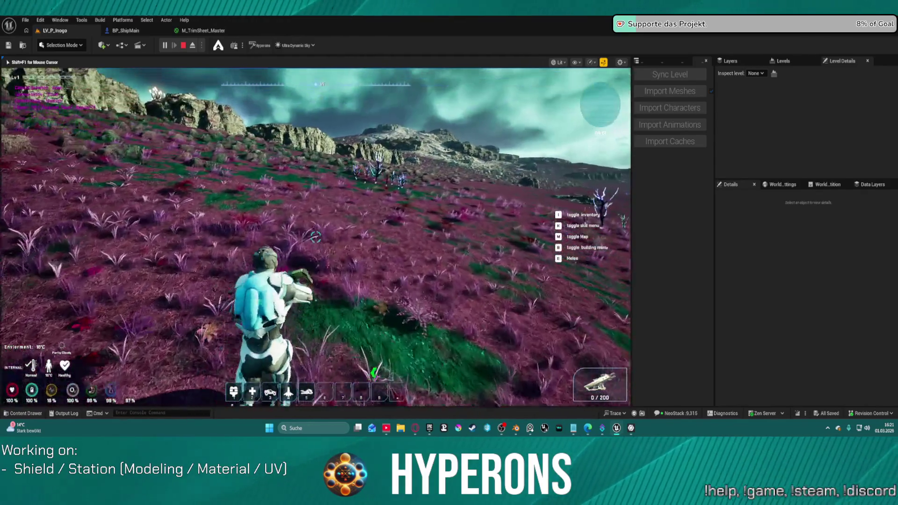
pyautogui.press('w')
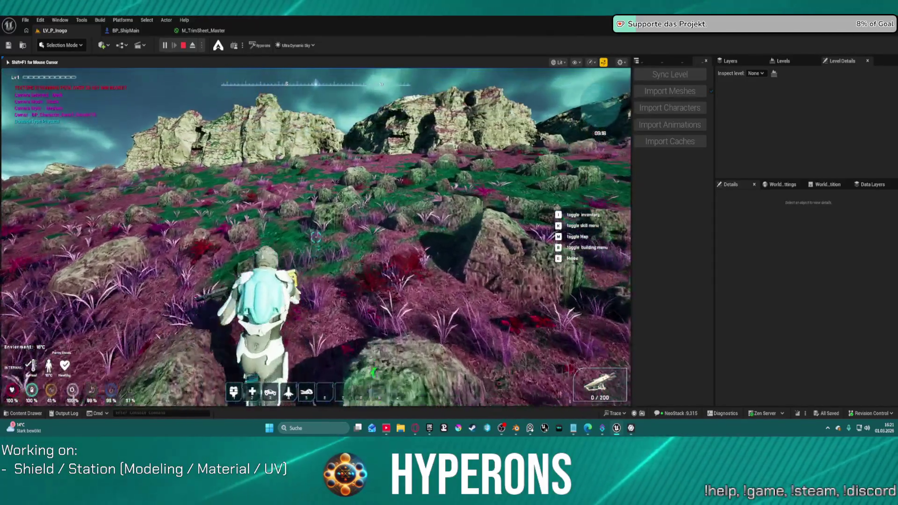
pyautogui.press('w')
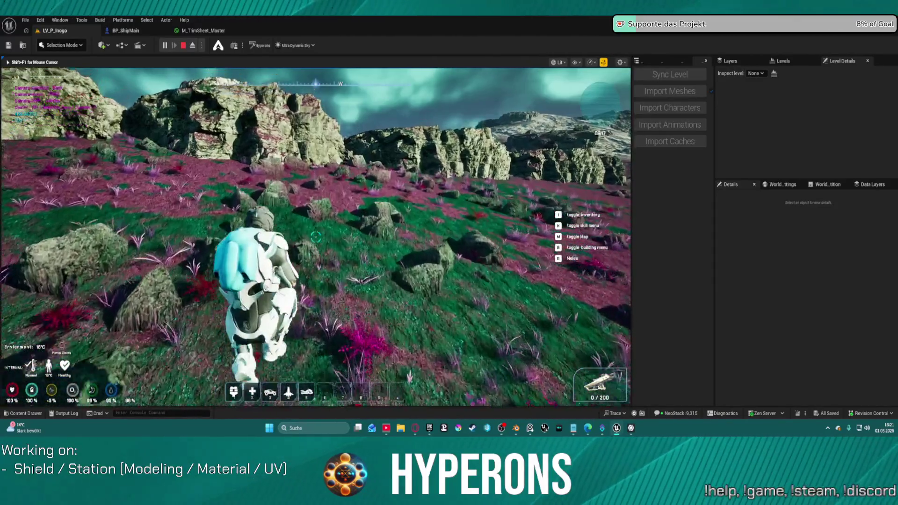
pyautogui.press('w')
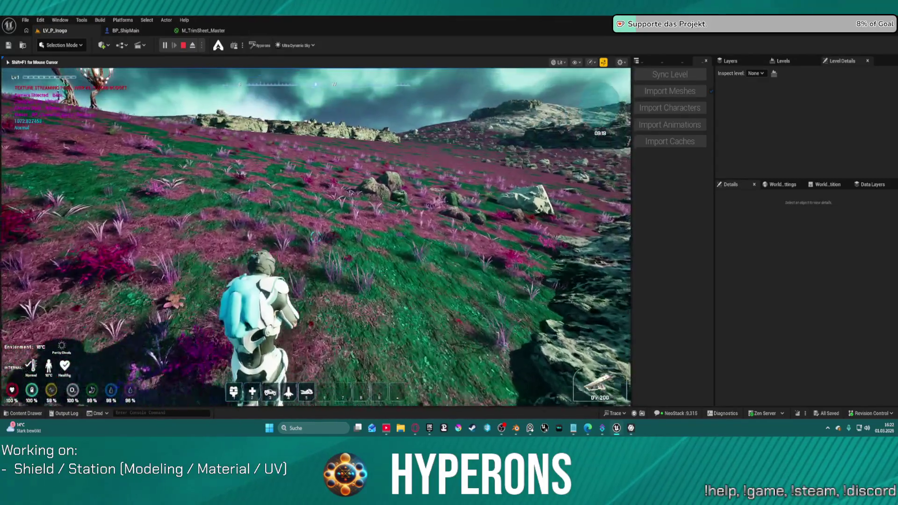
pyautogui.press('w')
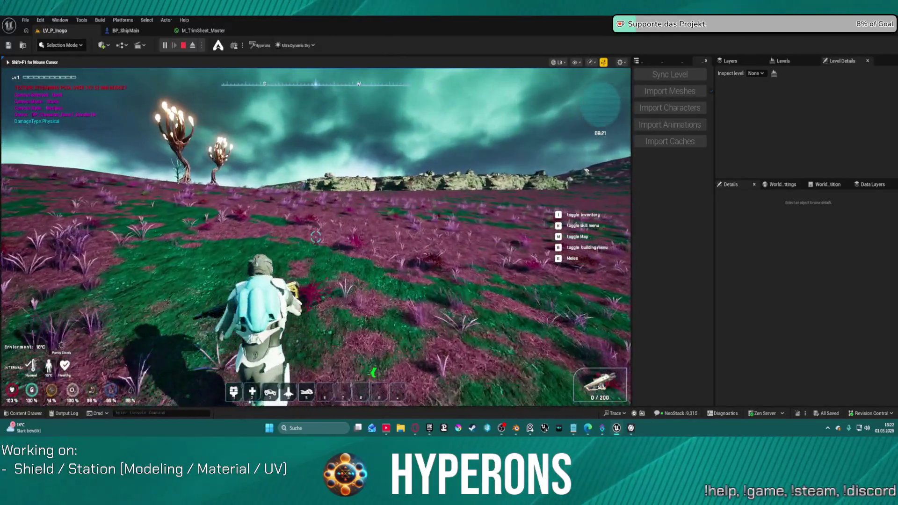
pyautogui.press('w')
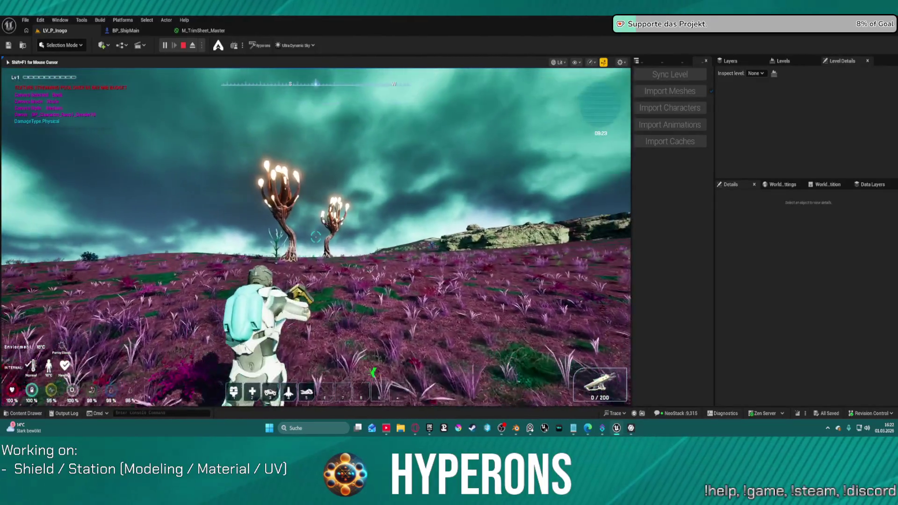
pyautogui.press('w')
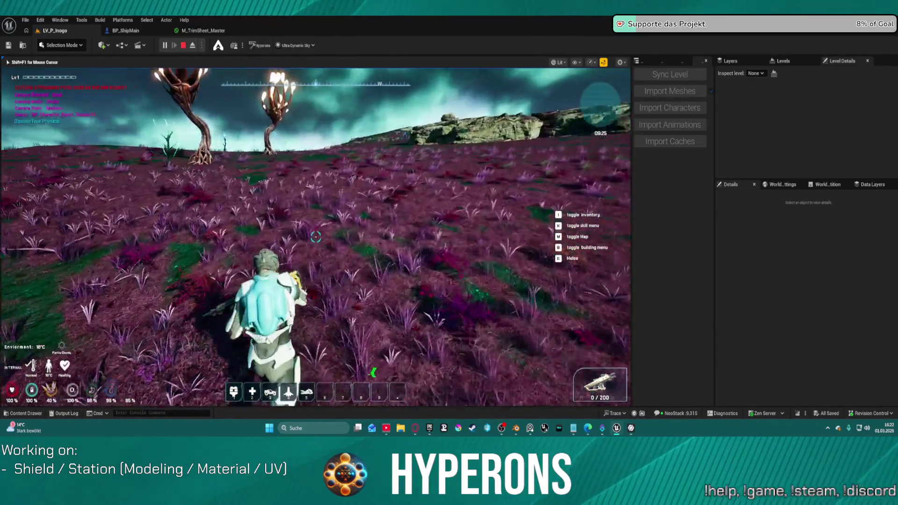
pyautogui.press('w')
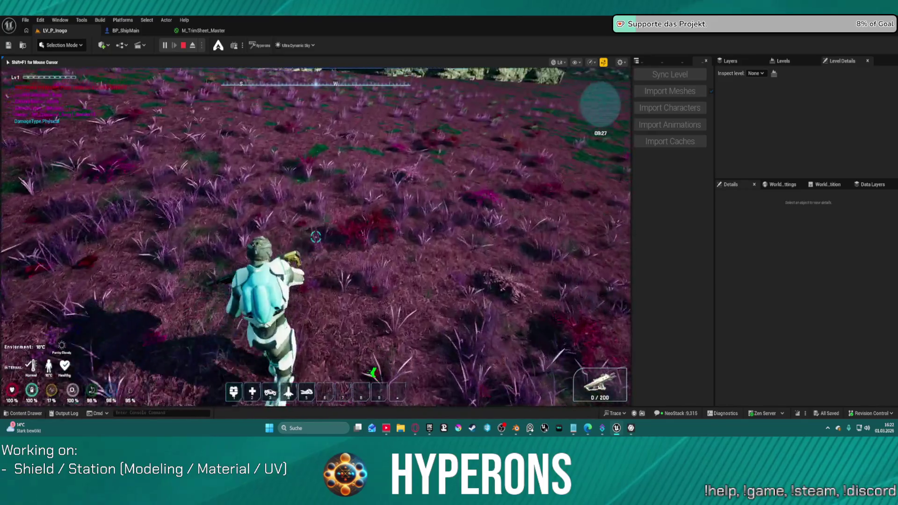
pyautogui.press('w')
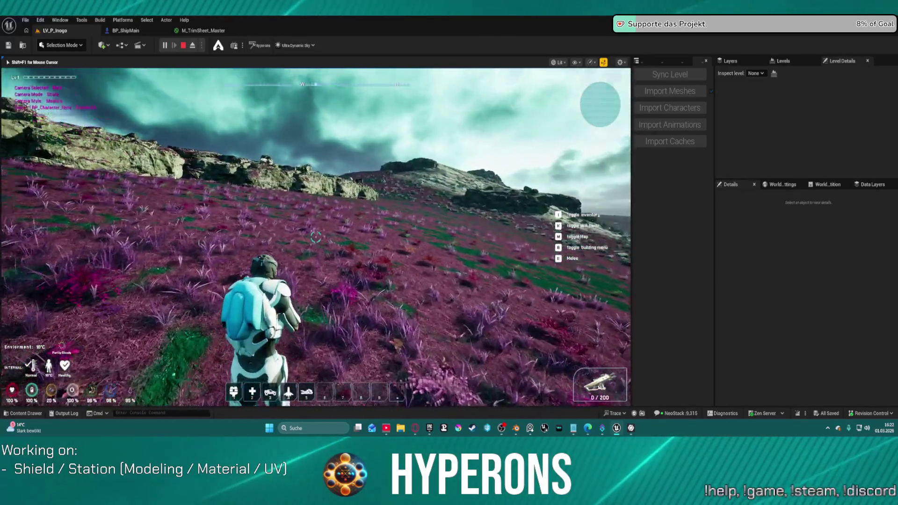
pyautogui.press('w')
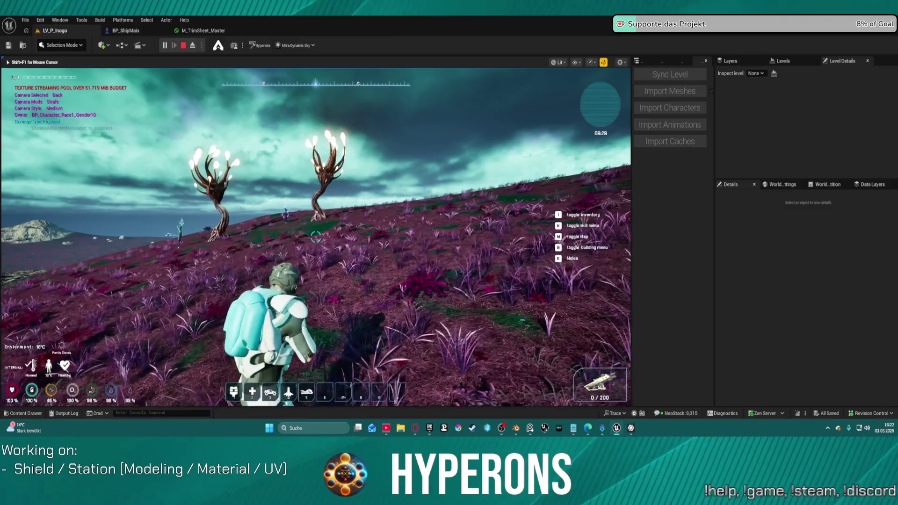
pyautogui.press('w')
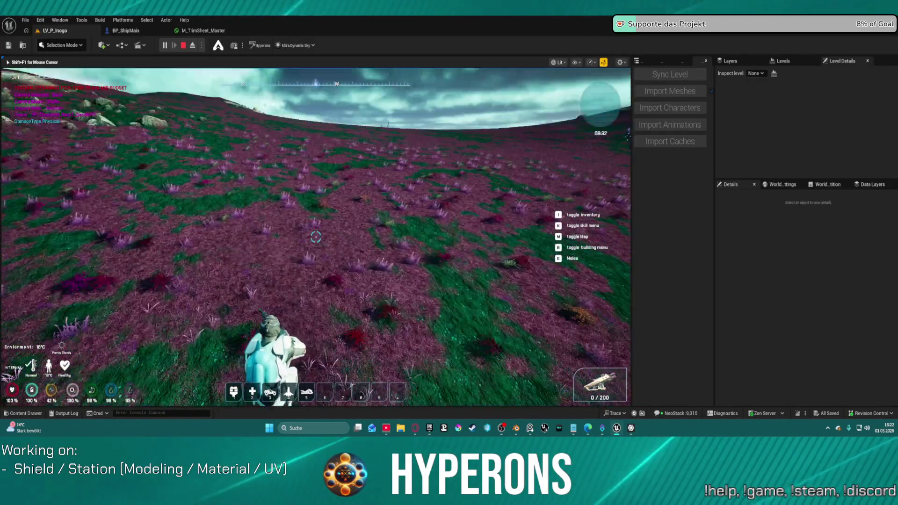
pyautogui.press('w')
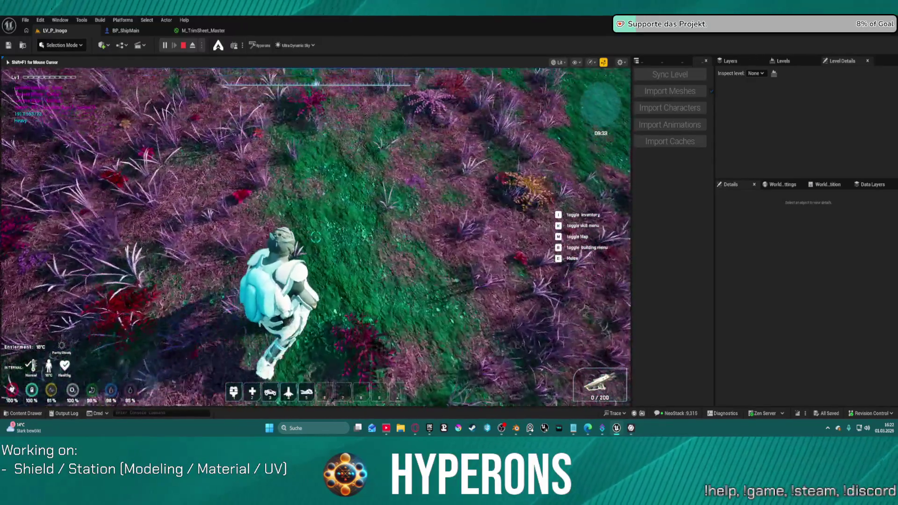
pyautogui.press('w')
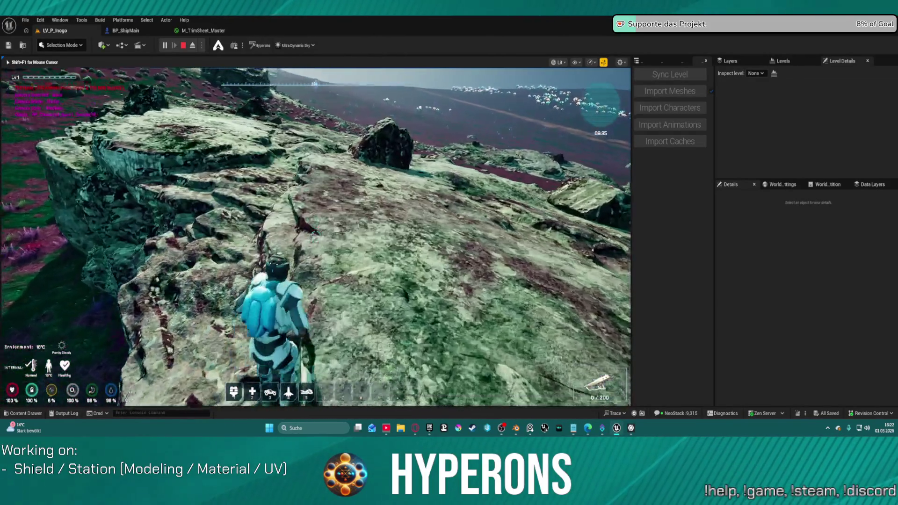
# - Switch to the over-the-shoulder camera, walk across the rocky outcrop, then end the playtest
pyautogui.press('Tab')
pyautogui.press('w')
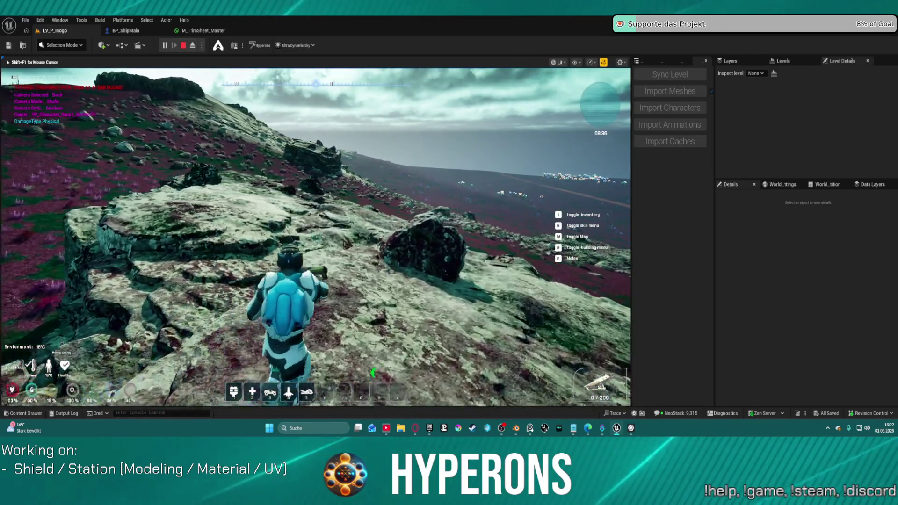
pyautogui.press('w')
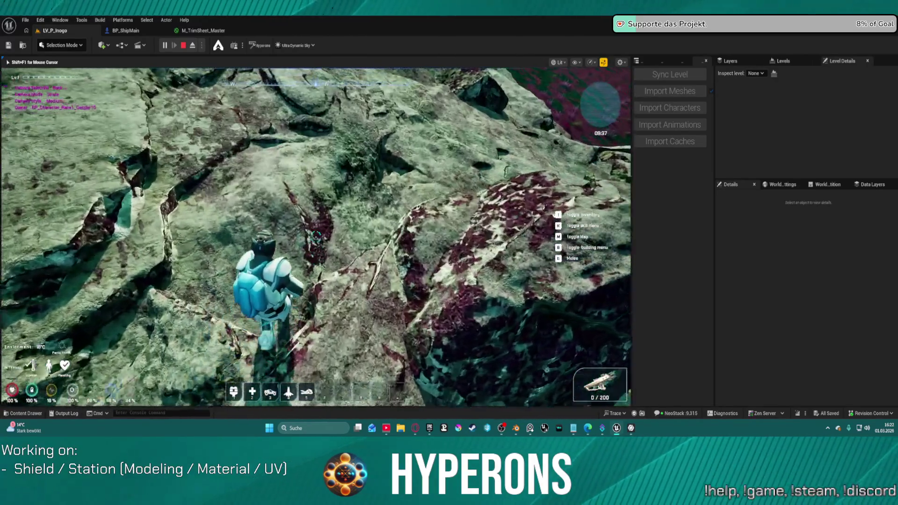
pyautogui.press('w')
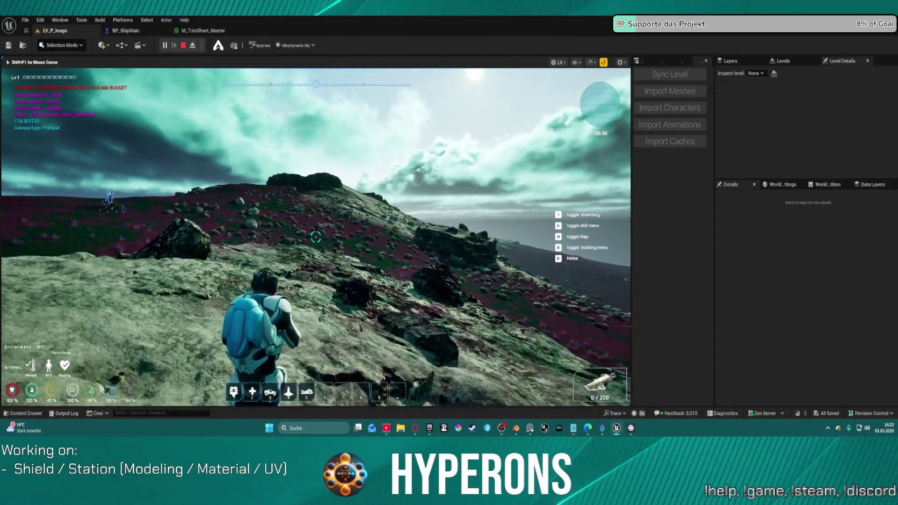
pyautogui.press('w')
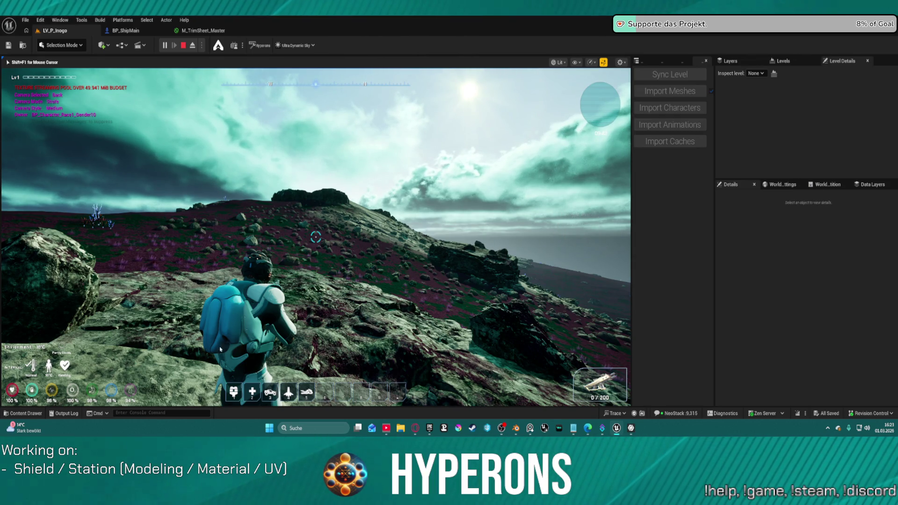
pyautogui.press('Escape')
# - In the Content Drawer's Maps folder, open the DEV_InteractableFoliage level
pyautogui.hotkey('ctrl', 'space')
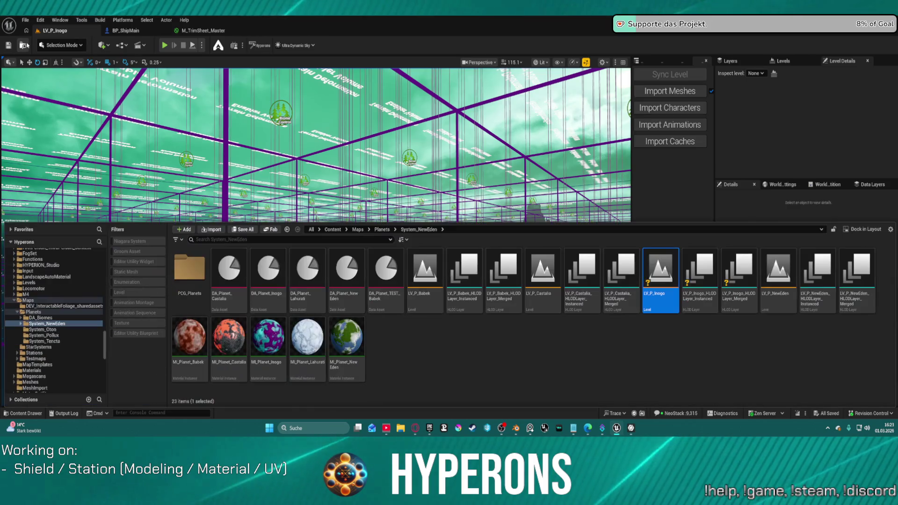
pyautogui.click(40, 301)
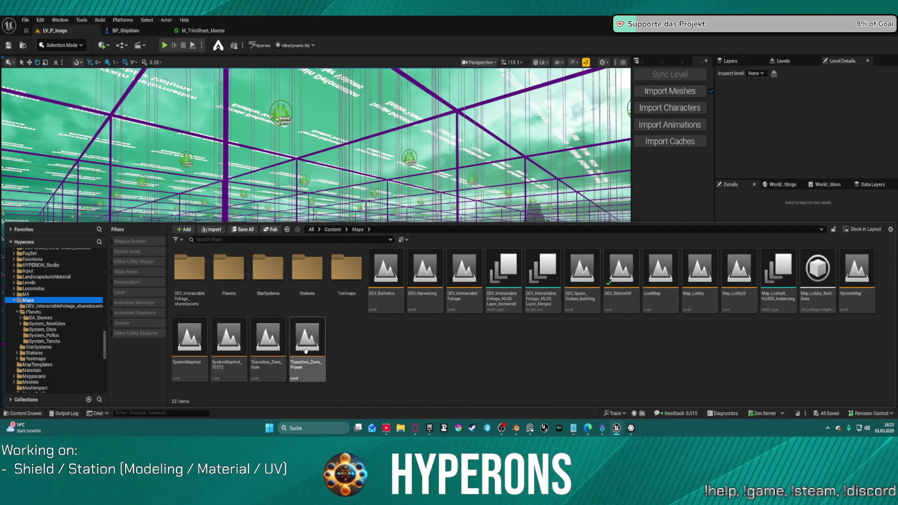
pyautogui.click(470, 294)
pyautogui.doubleClick(470, 294)
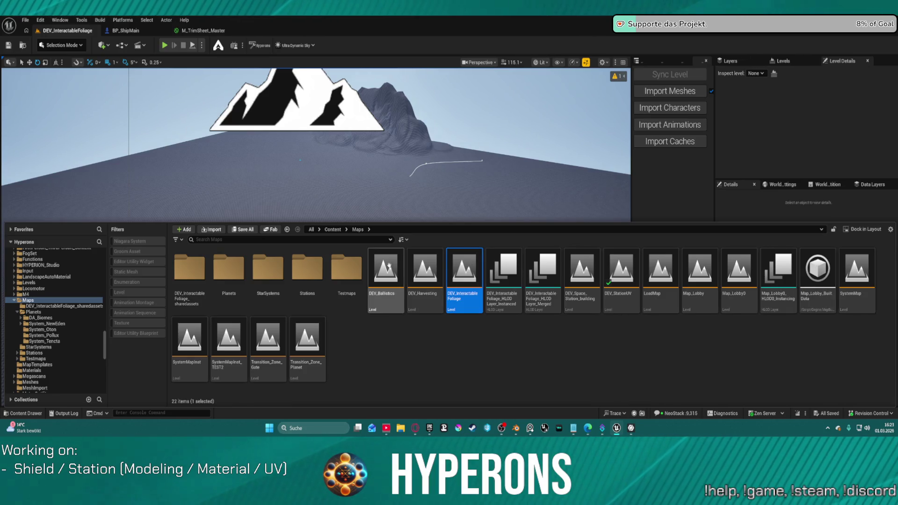
# - From the Testmaps folder, open DEV_Foliage1 and then the DEV_Foliage map
pyautogui.doubleClick(348, 266)
pyautogui.doubleClick(307, 269)
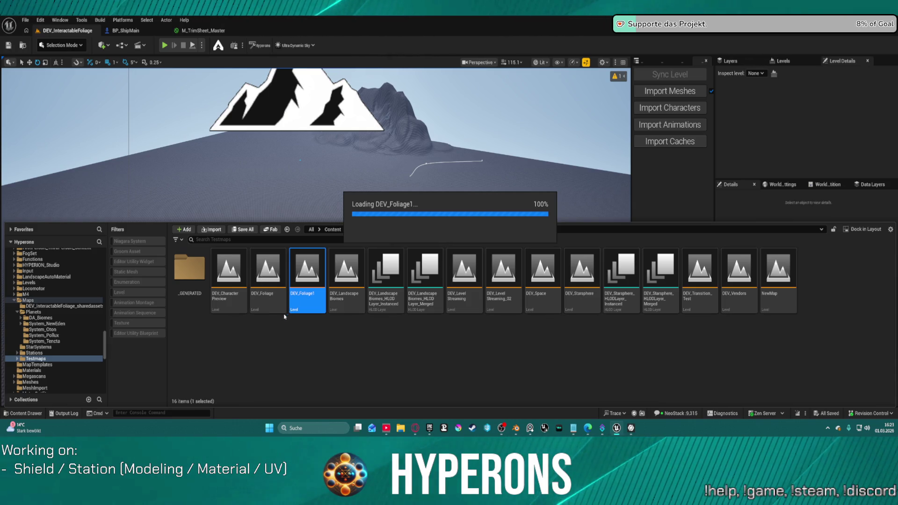
pyautogui.doubleClick(266, 284)
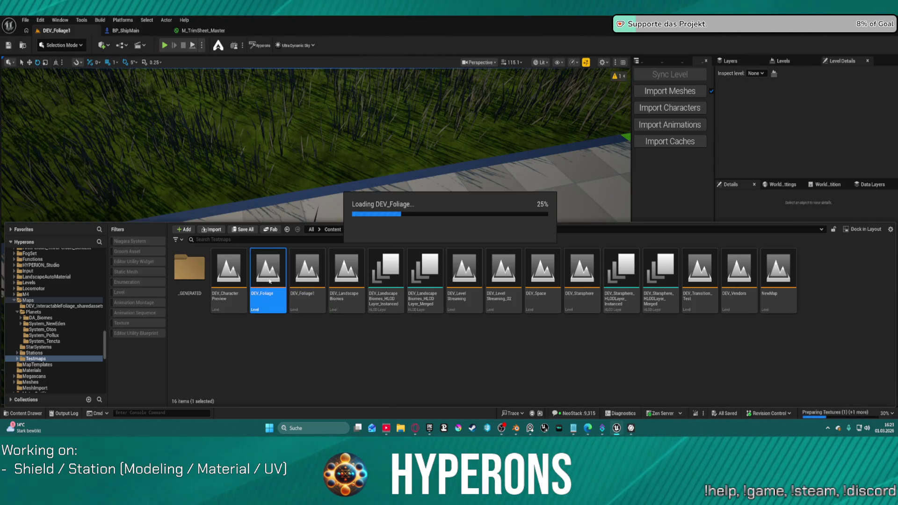
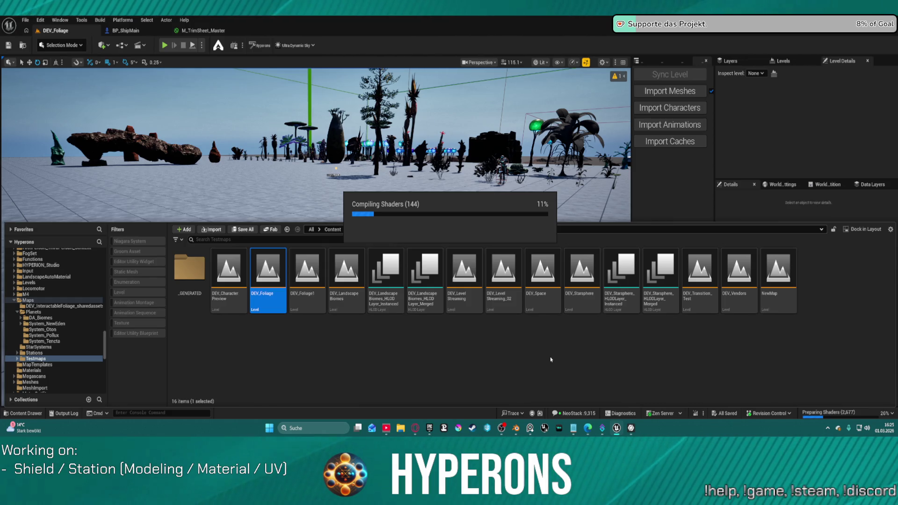
# - Bring the Blender Station2_NewMat window to the front from the Windows taskbar
pyautogui.moveTo(516, 429)
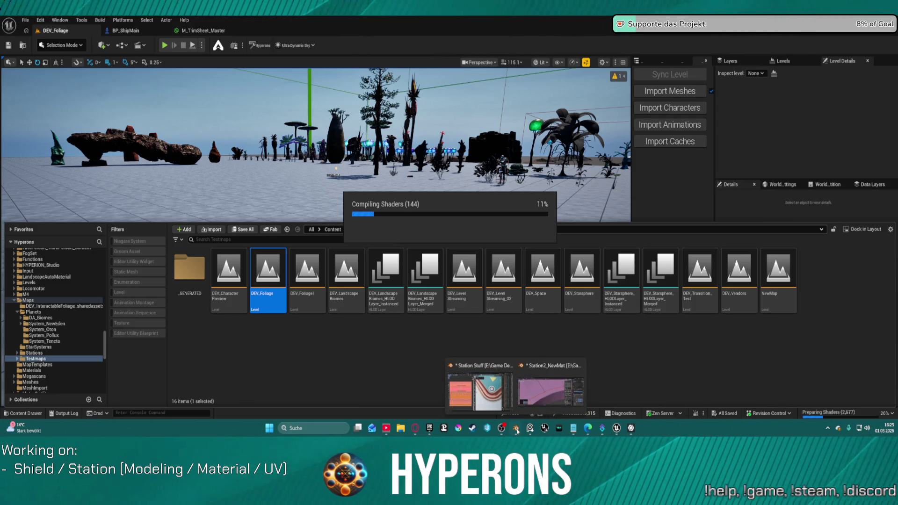
pyautogui.click(551, 389)
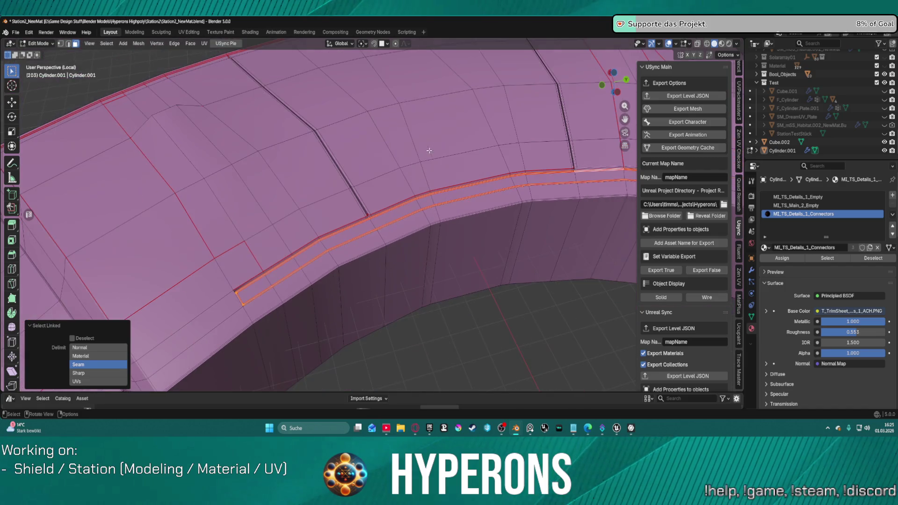
pyautogui.scroll(6, 429, 150)
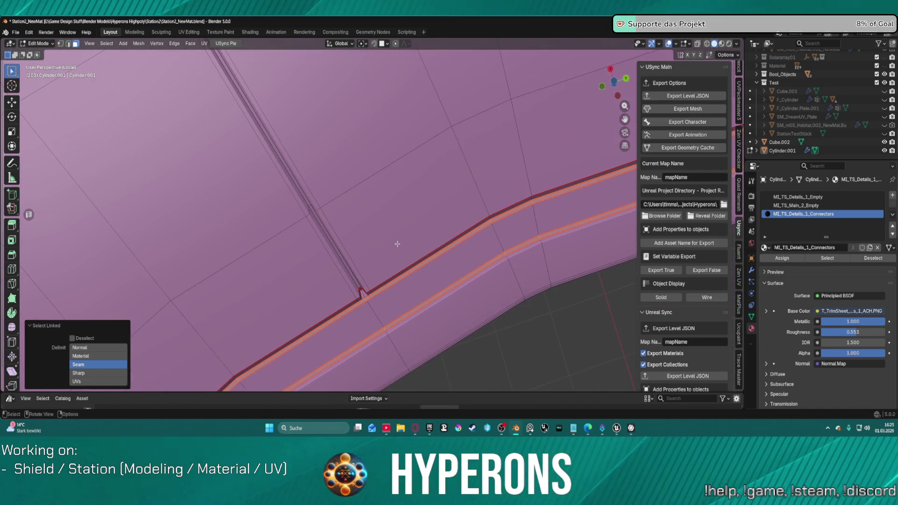
pyautogui.moveTo(397, 244)
pyautogui.mouseDown(button='middle')
pyautogui.moveTo(522, 198)
pyautogui.moveTo(272, 226)
pyautogui.mouseUp(button='middle')
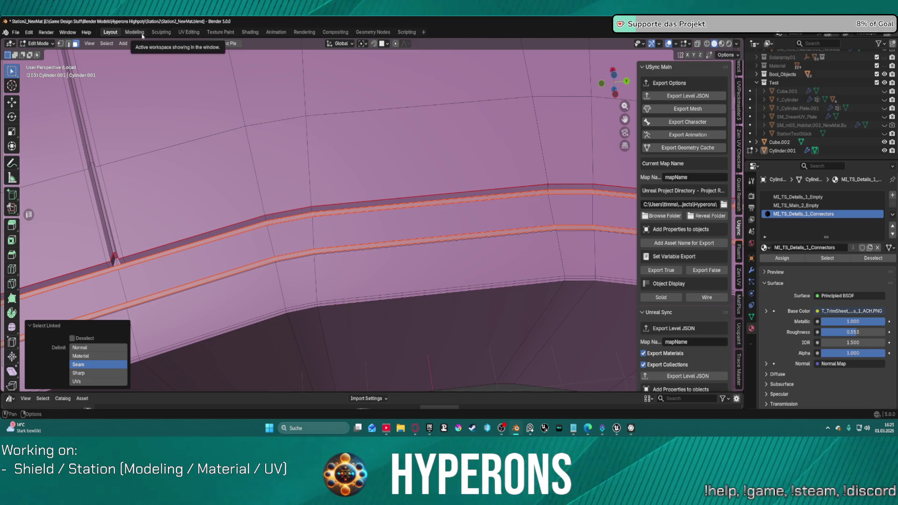
pyautogui.hotkey('ctrl', 'Tab')
pyautogui.click(371, 101)
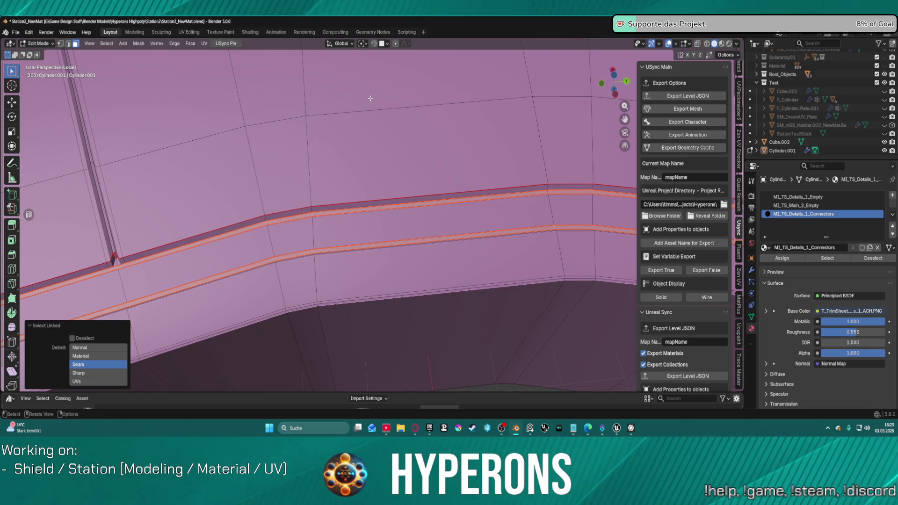
# - Switch to the UV Editing workspace, show Zen UV's Unwrap tools and select the strip's UV island
pyautogui.click(188, 32)
pyautogui.scroll(-3, 552, 251)
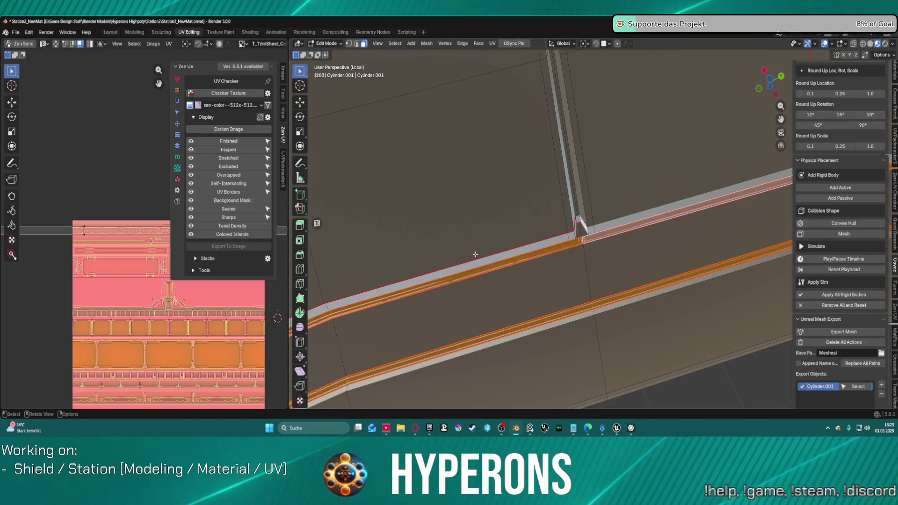
pyautogui.scroll(2, 552, 251)
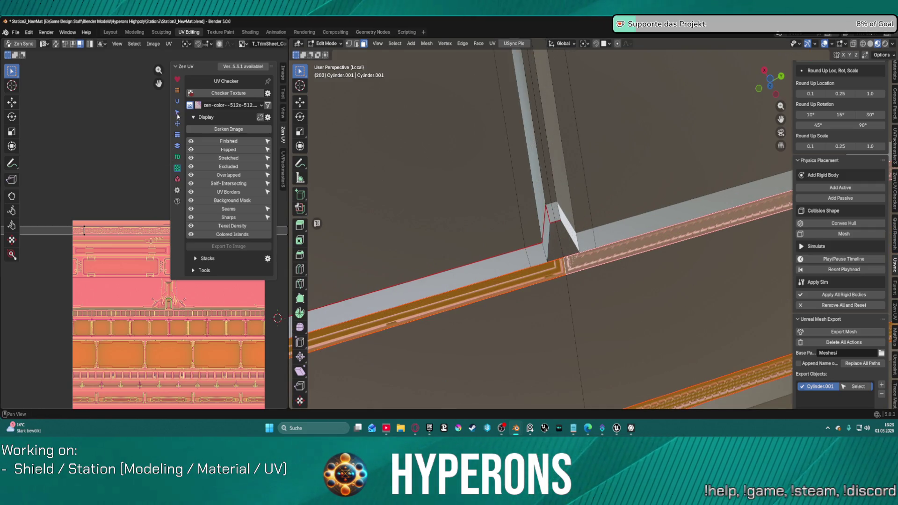
pyautogui.click(178, 101)
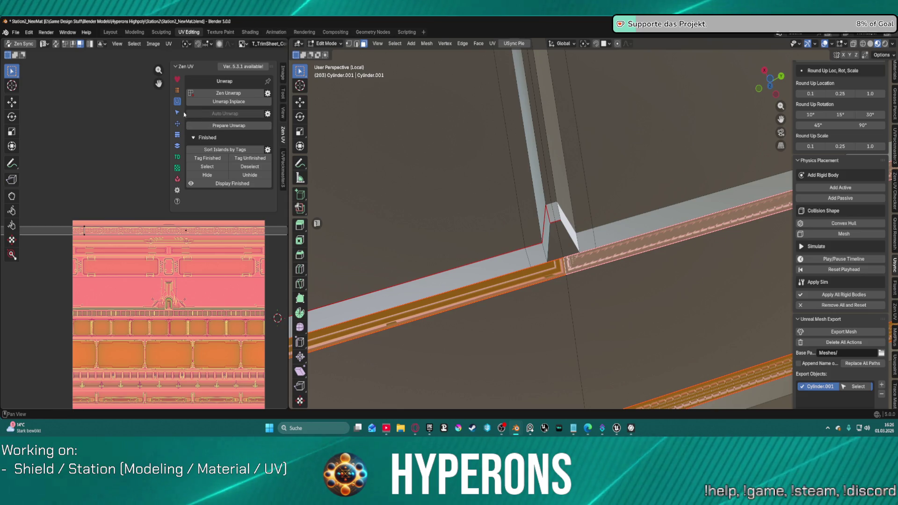
pyautogui.scroll(-8, 131, 179)
pyautogui.scroll(-4, 122, 226)
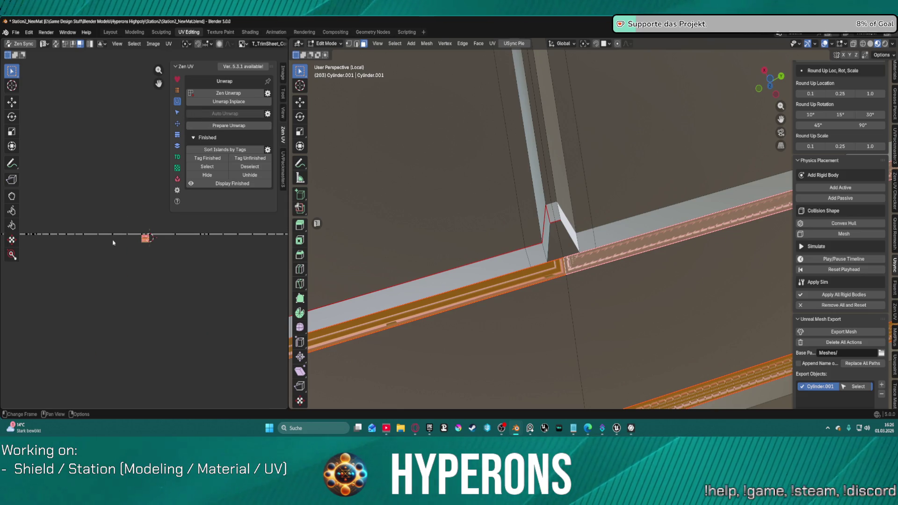
pyautogui.click(113, 242)
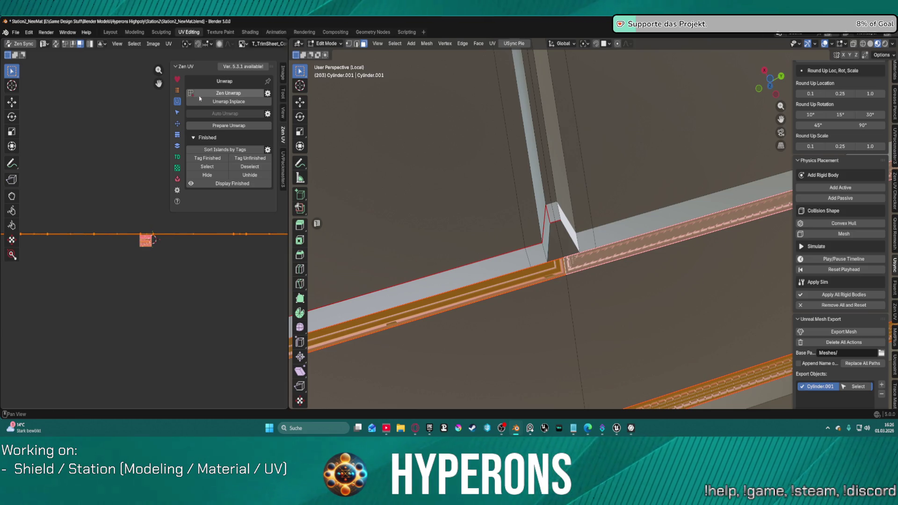
# - Re-unwrap the strip faces with Zen UV's Unwrap Inplace so the trim tiles evenly
pyautogui.scroll(6, 481, 257)
pyautogui.scroll(-4, 526, 330)
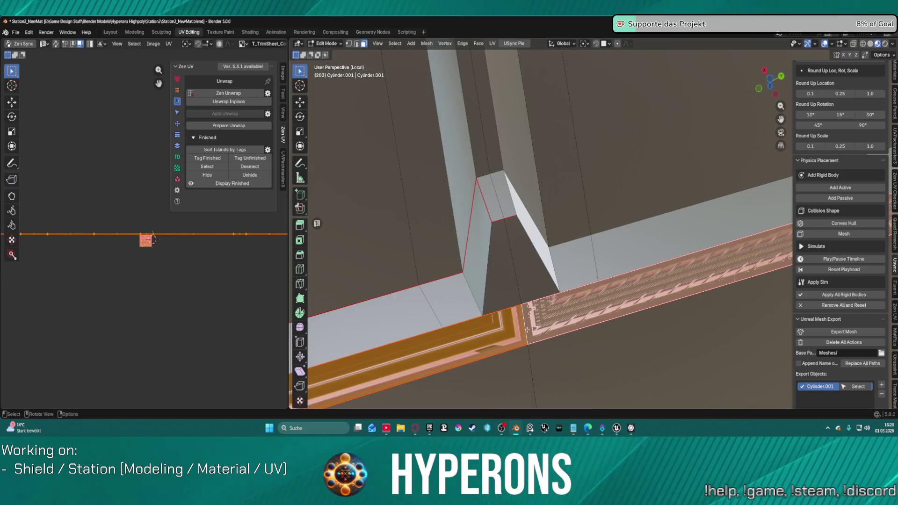
pyautogui.click(229, 102)
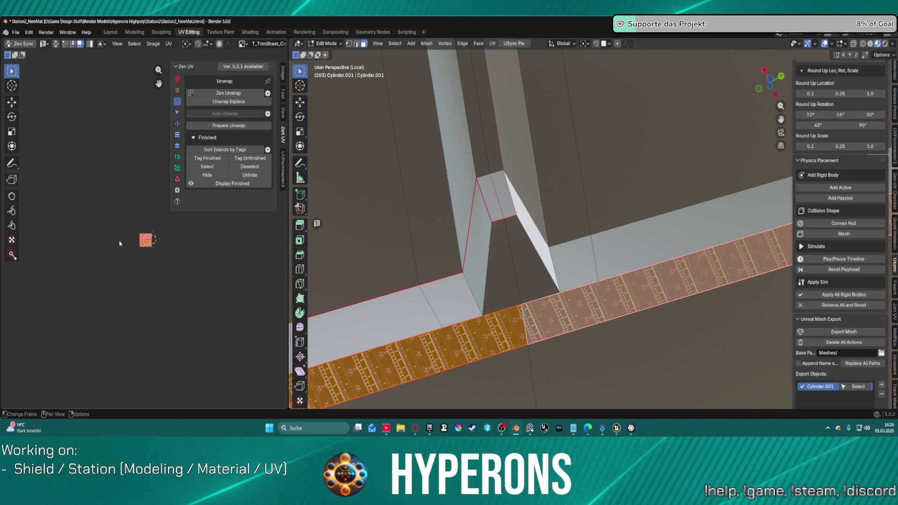
pyautogui.scroll(10, 145, 236)
pyautogui.scroll(2, 145, 267)
pyautogui.scroll(-3, 150, 264)
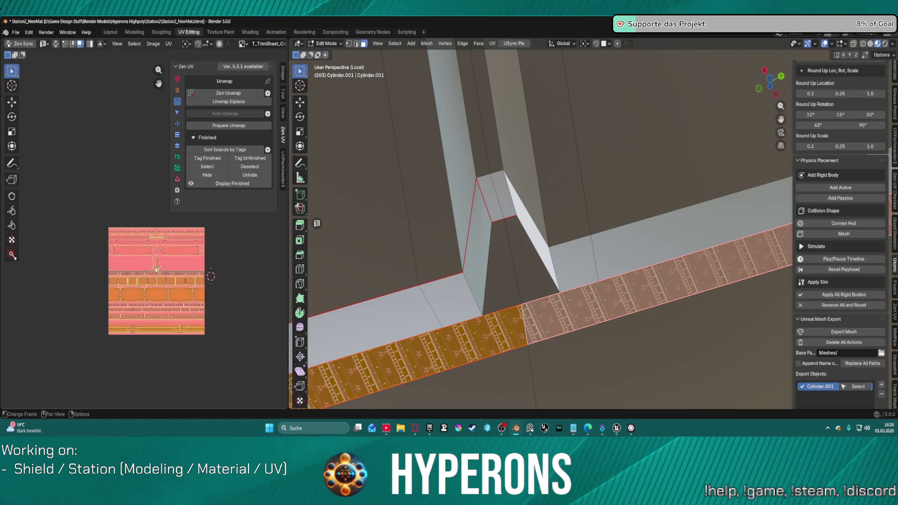
pyautogui.scroll(-10, 159, 261)
pyautogui.scroll(10, 162, 257)
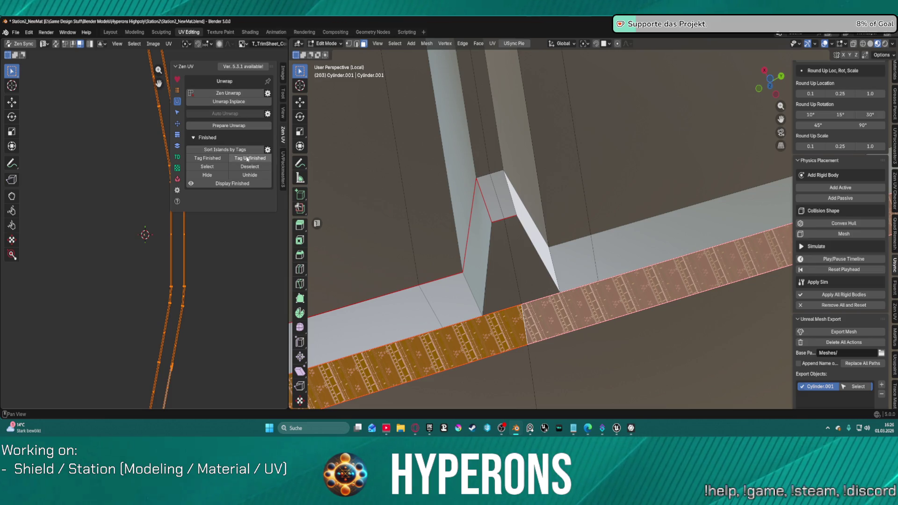
pyautogui.click(177, 124)
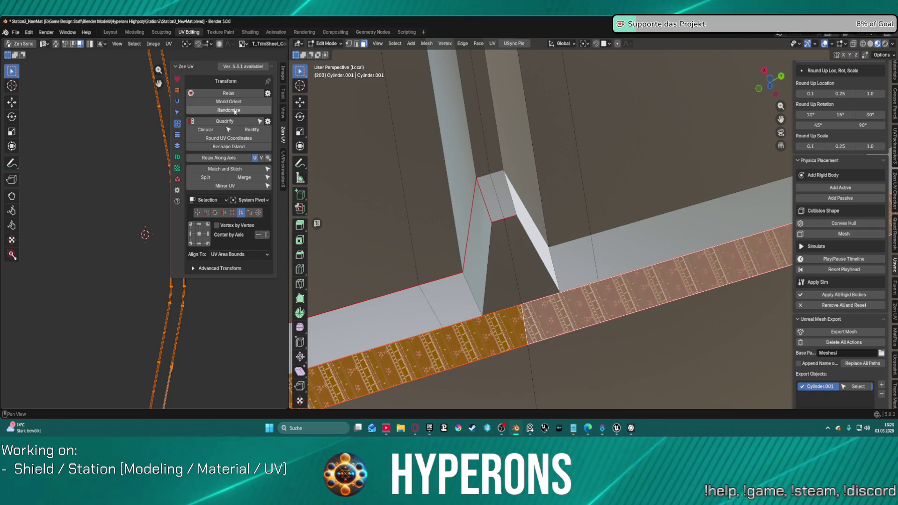
# - Quadrify the strip's UVs into a straight grid, then deselect the strip faces
pyautogui.click(226, 122)
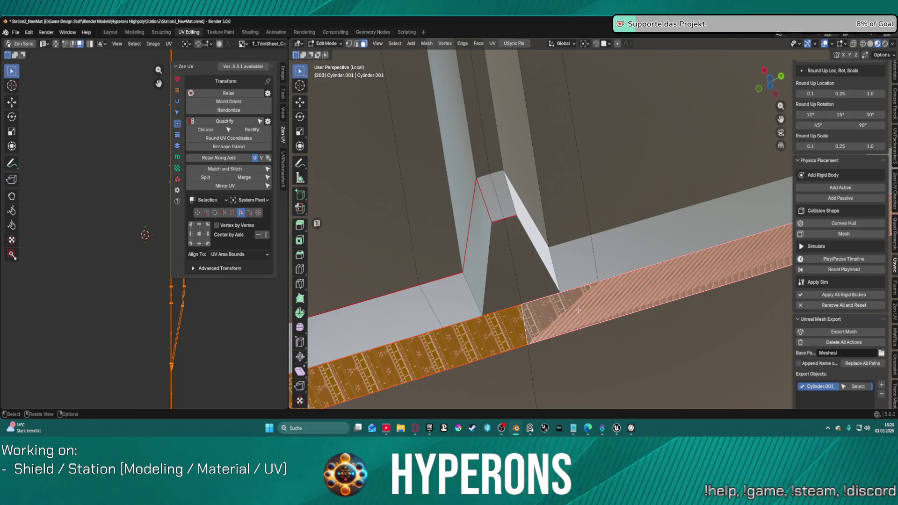
pyautogui.click(556, 314)
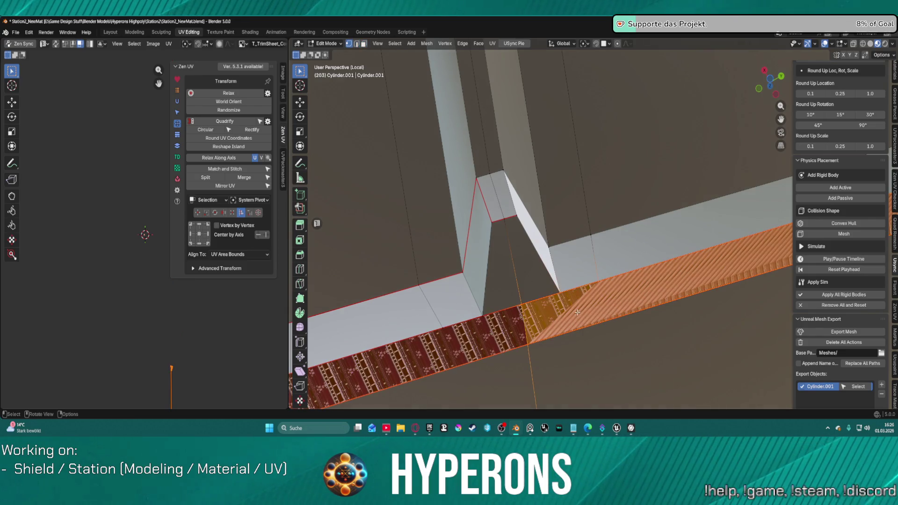
pyautogui.click(571, 310)
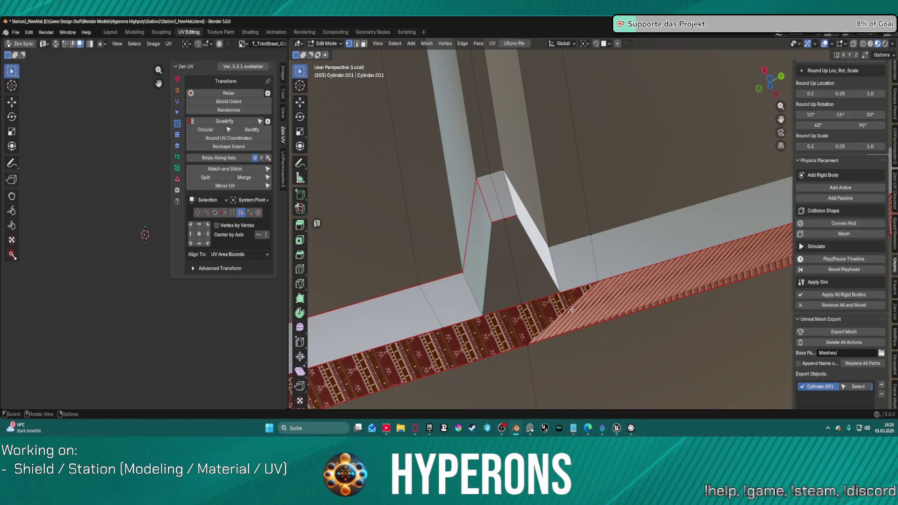
pyautogui.scroll(-5, 634, 291)
pyautogui.keyDown('shift'); pyautogui.moveTo(662, 310); pyautogui.dragTo(572, 254, button='middle'); pyautogui.keyUp('shift')
pyautogui.scroll(8, 572, 262)
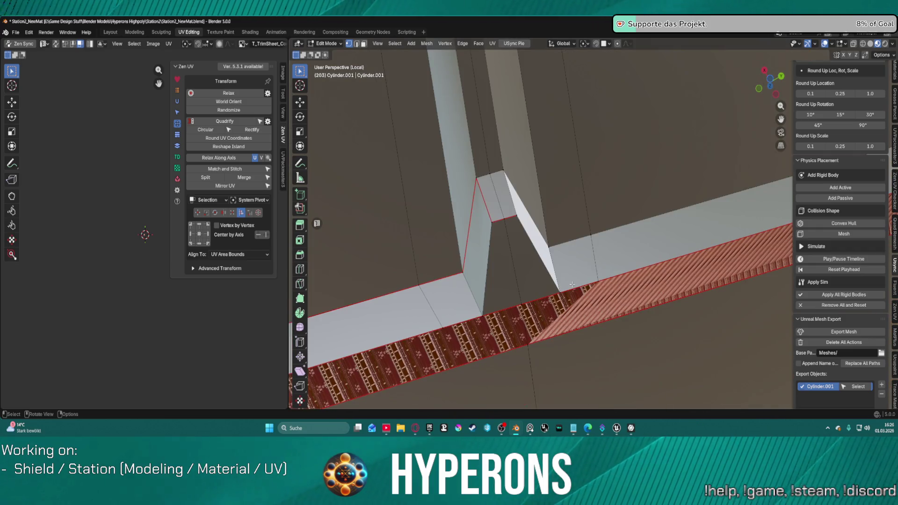
pyautogui.keyDown('shift'); pyautogui.moveTo(572, 284); pyautogui.dragTo(584, 229, button='middle'); pyautogui.keyUp('shift')
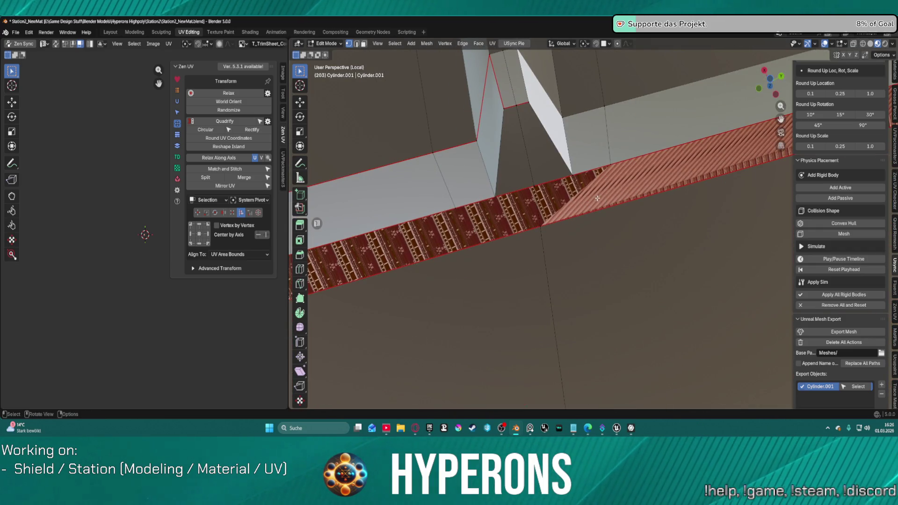
# - In face mode, select the right section of the red strip and dissolve it into one face
pyautogui.press('3')
pyautogui.click(583, 190)
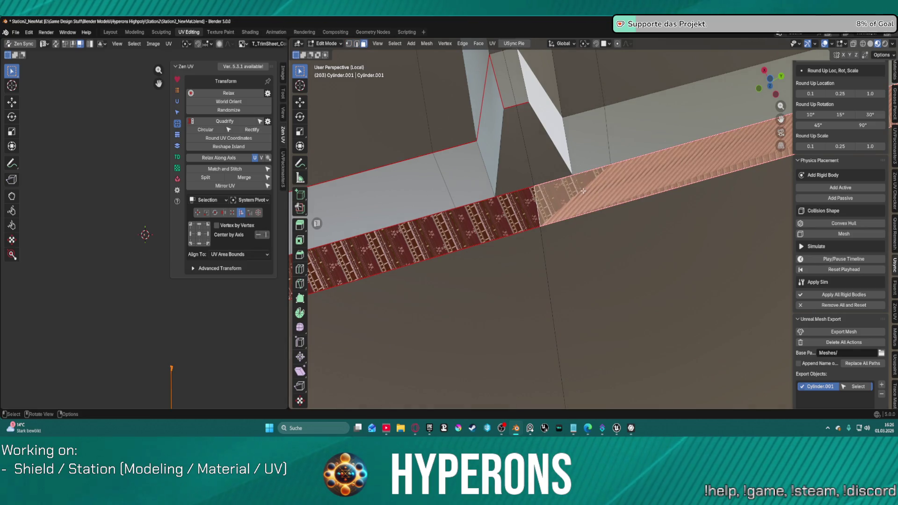
pyautogui.hotkey('alt', 'a')
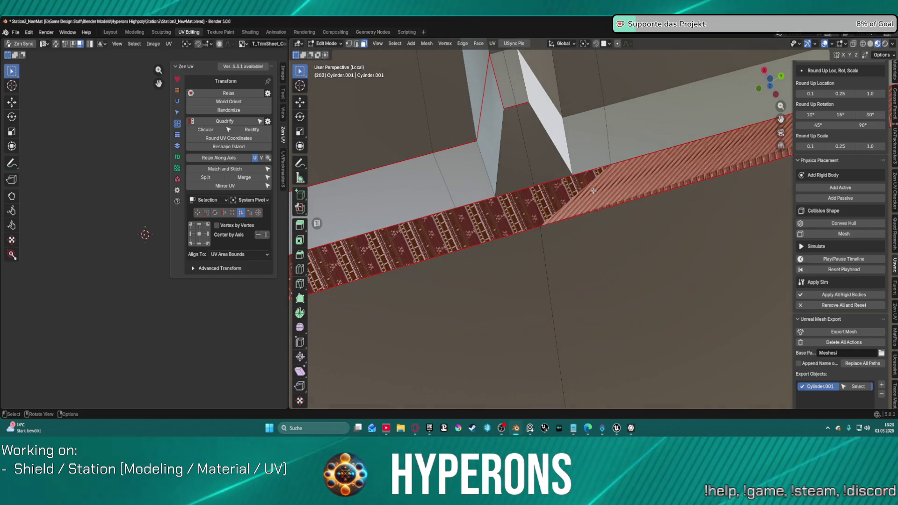
pyautogui.click(593, 190)
pyautogui.hotkey('ctrl', 'x')
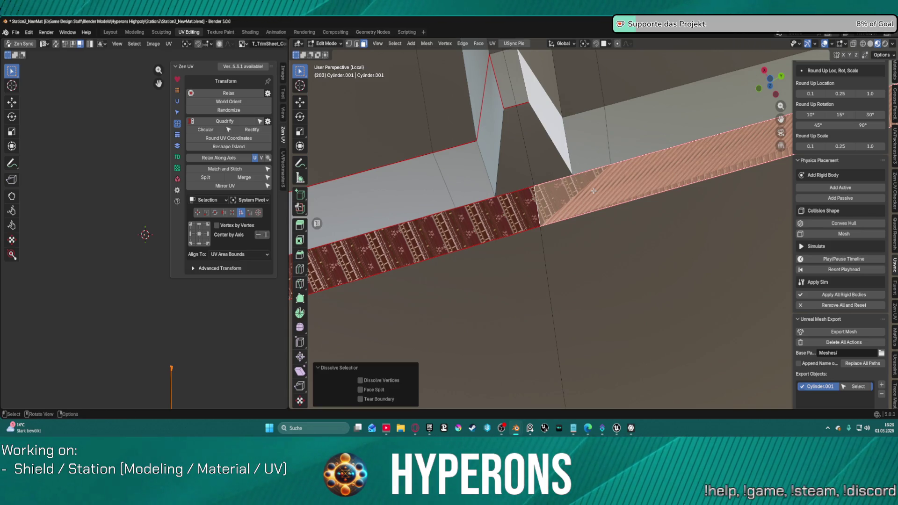
pyautogui.rightClick(593, 191)
pyautogui.click(593, 191)
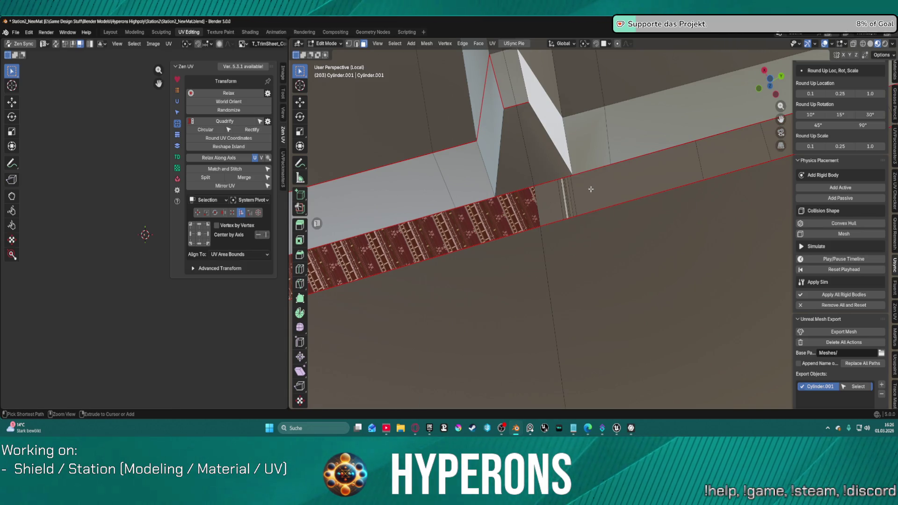
# - Undo the dissolve and hide the large tan wall face below the strip
pyautogui.hotkey('ctrl', 'z')
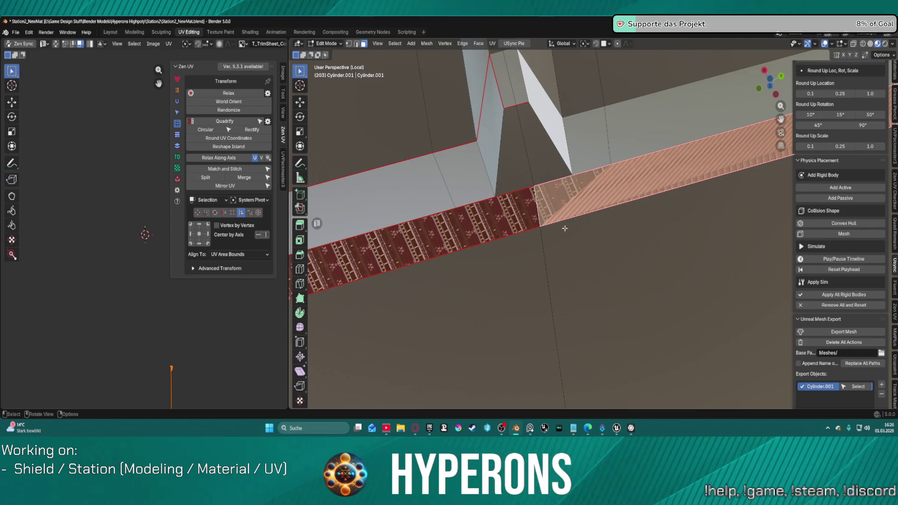
pyautogui.keyDown('shift'); pyautogui.click(590, 249); pyautogui.keyUp('shift')
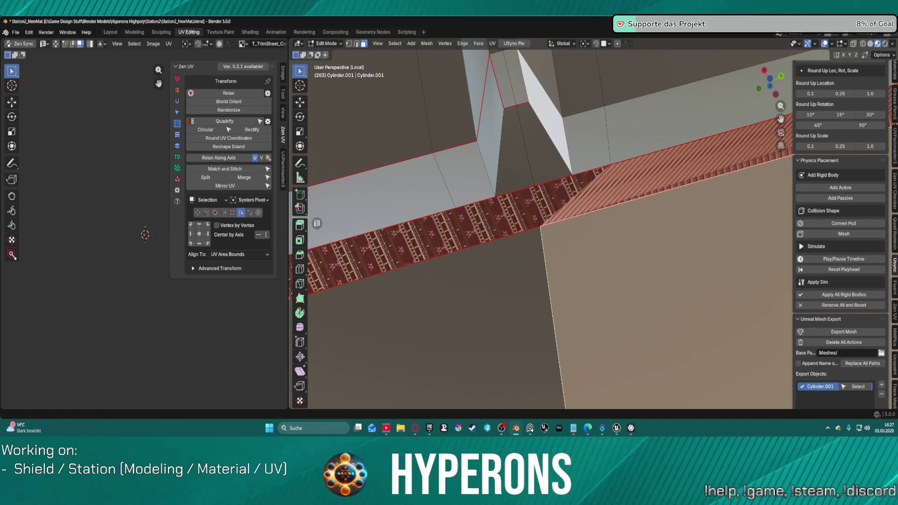
pyautogui.scroll(5, 512, 233)
pyautogui.scroll(-5, 537, 216)
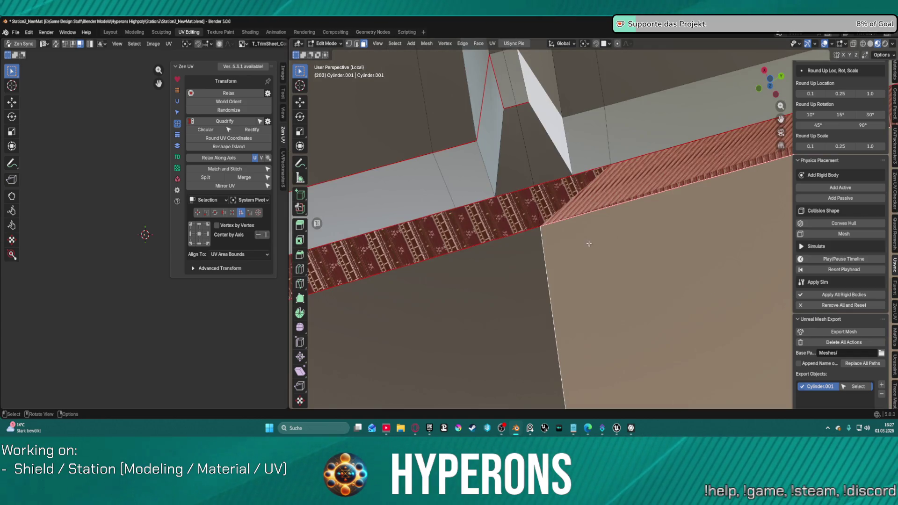
pyautogui.click(538, 208)
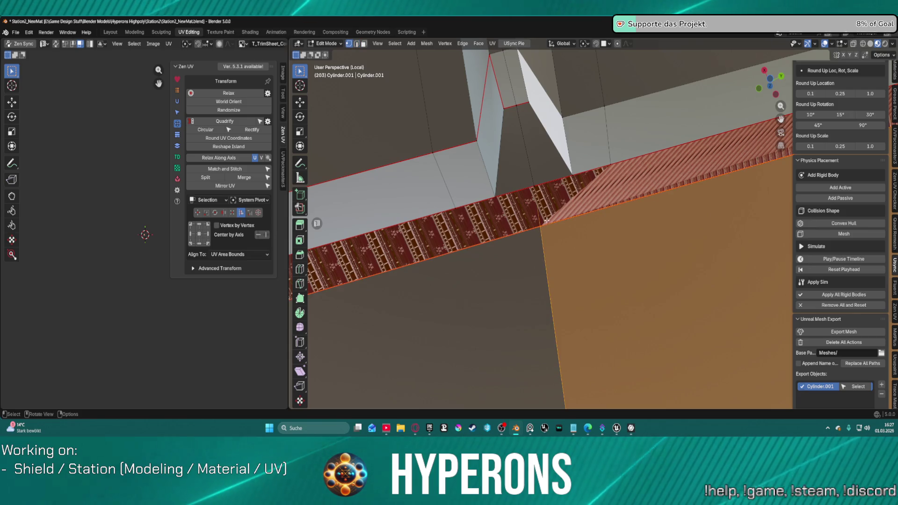
pyautogui.press('h')
# - Select the short vertical strip edge in edge mode and mark it as a seam
pyautogui.click(538, 212)
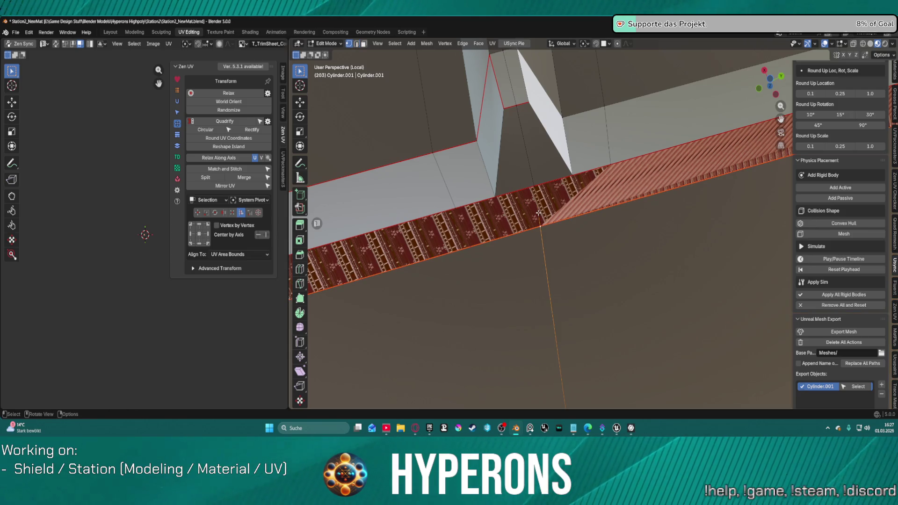
pyautogui.press('2')
pyautogui.click(538, 213)
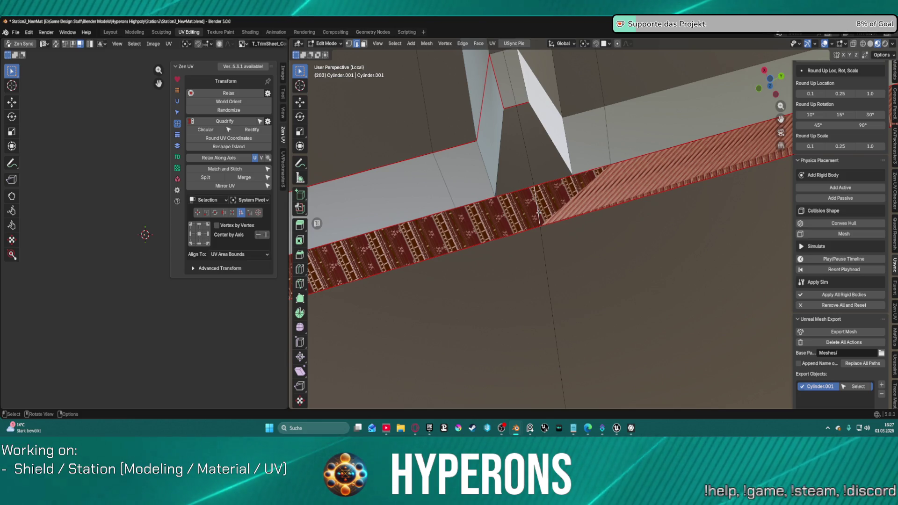
pyautogui.rightClick(538, 213)
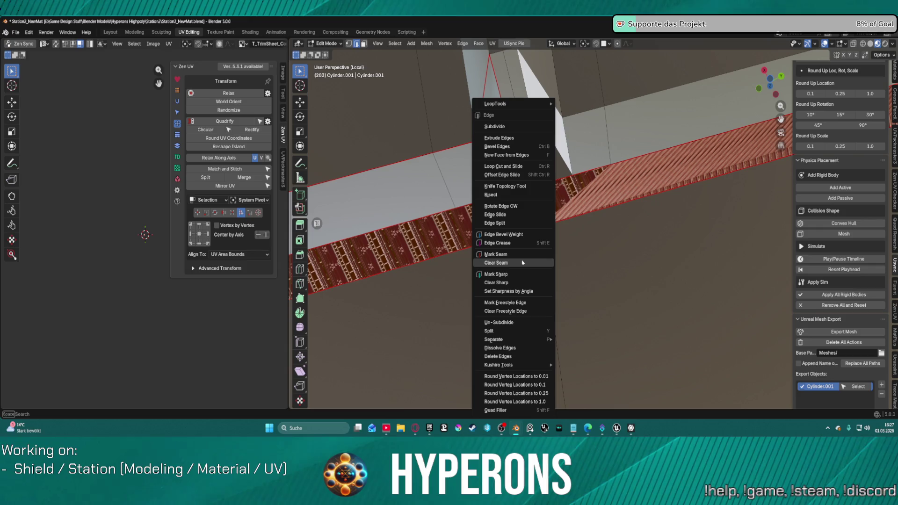
pyautogui.click(495, 254)
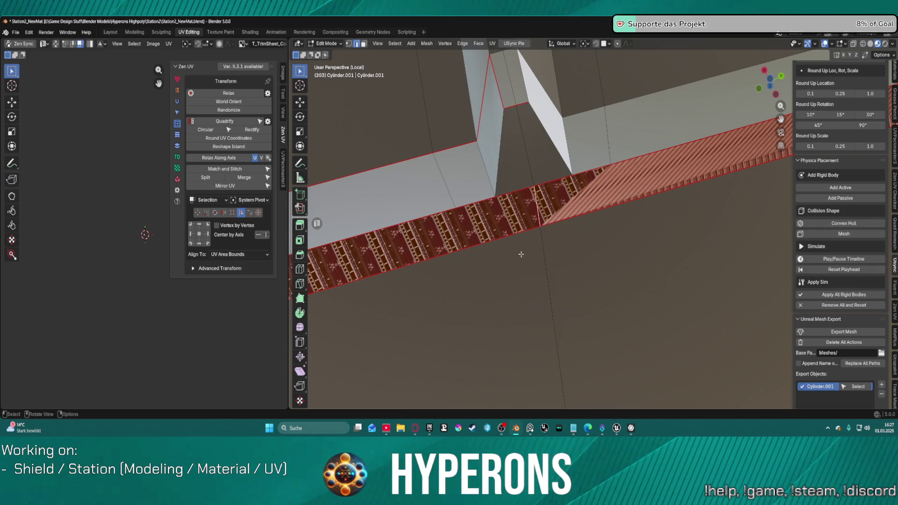
pyautogui.moveTo(518, 255)
pyautogui.mouseDown(button='middle')
pyautogui.moveTo(541, 210)
pyautogui.moveTo(569, 207)
pyautogui.moveTo(608, 333)
pyautogui.moveTo(617, 262)
pyautogui.moveTo(680, 188)
pyautogui.moveTo(563, 223)
pyautogui.moveTo(591, 303)
pyautogui.moveTo(579, 220)
pyautogui.moveTo(593, 237)
pyautogui.moveTo(609, 215)
pyautogui.moveTo(577, 134)
pyautogui.moveTo(551, 190)
pyautogui.moveTo(545, 174)
pyautogui.moveTo(433, 297)
pyautogui.moveTo(412, 229)
pyautogui.moveTo(411, 262)
pyautogui.moveTo(397, 231)
pyautogui.moveTo(425, 310)
pyautogui.moveTo(441, 320)
pyautogui.mouseUp(button='middle')
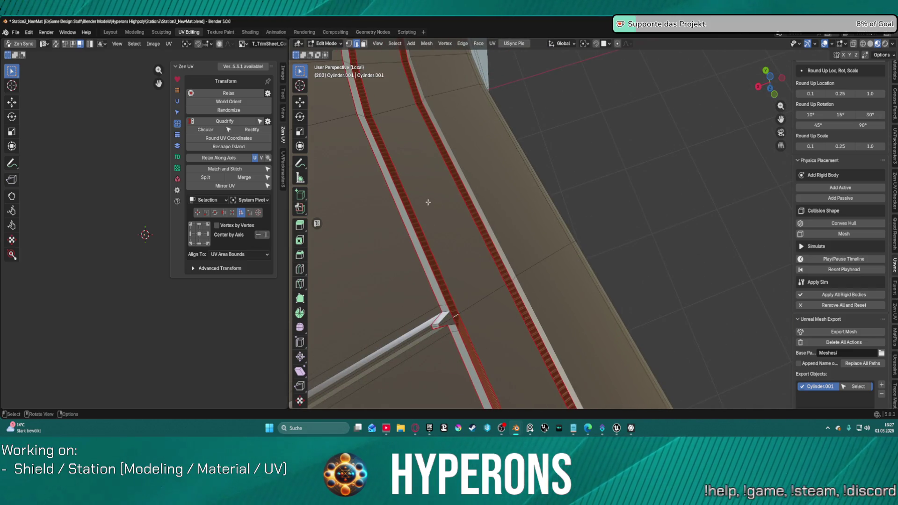
# - Switch to vertex select mode and orbit along the curved ring wall to inspect both strips
pyautogui.moveTo(449, 269)
pyautogui.mouseDown(button='middle')
pyautogui.moveTo(459, 311)
pyautogui.moveTo(443, 315)
pyautogui.mouseUp(button='middle')
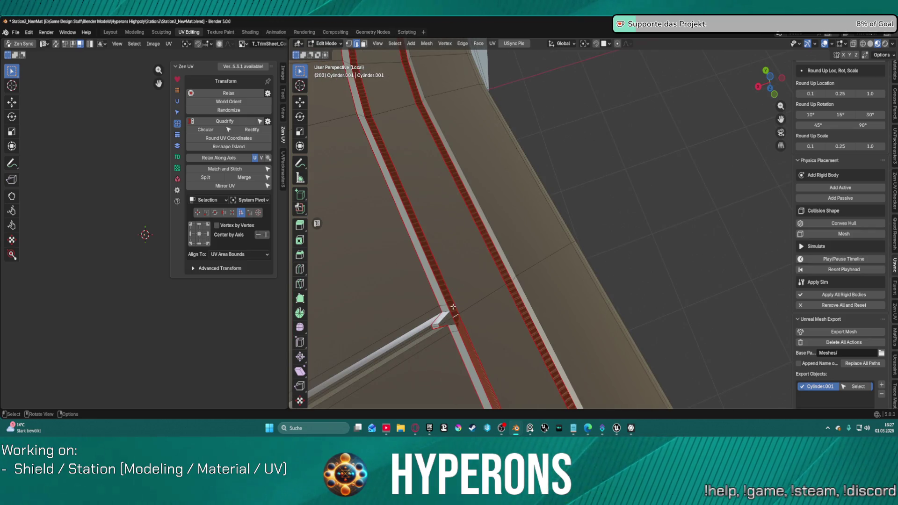
pyautogui.press('1')
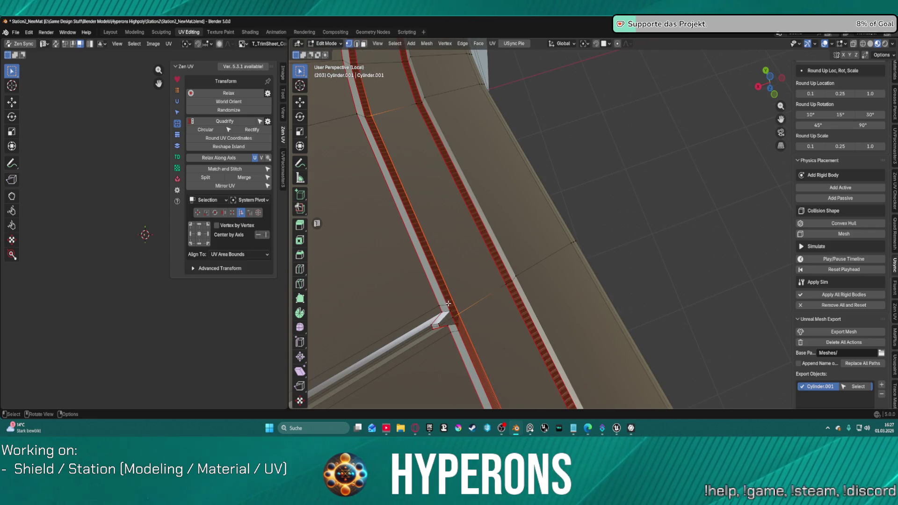
pyautogui.moveTo(512, 303); pyautogui.dragTo(394, 279, button='middle')
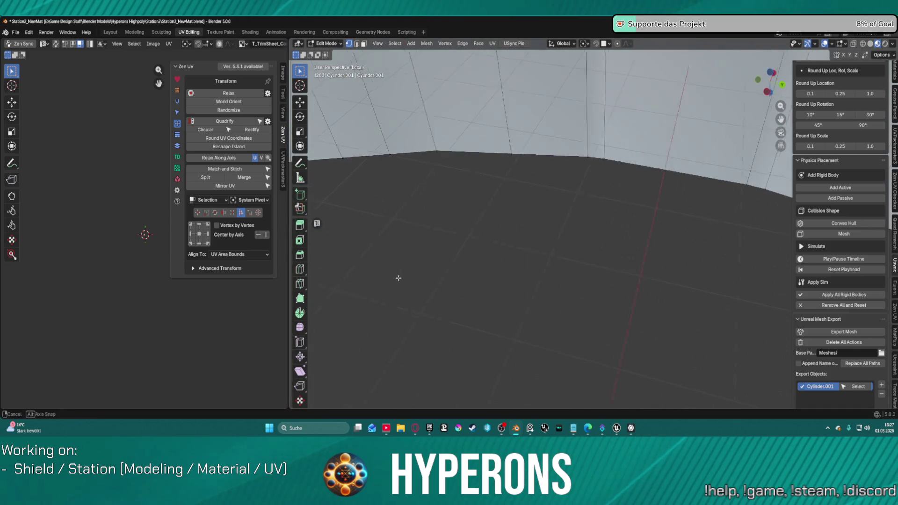
pyautogui.scroll(4, 469, 303)
pyautogui.moveTo(664, 220)
pyautogui.mouseDown(button='middle')
pyautogui.moveTo(677, 214)
pyautogui.moveTo(671, 234)
pyautogui.moveTo(585, 218)
pyautogui.moveTo(525, 226)
pyautogui.moveTo(598, 224)
pyautogui.moveTo(557, 238)
pyautogui.moveTo(541, 200)
pyautogui.moveTo(561, 242)
pyautogui.mouseUp(button='middle')
pyautogui.scroll(-3, 593, 224)
pyautogui.scroll(5, 550, 285)
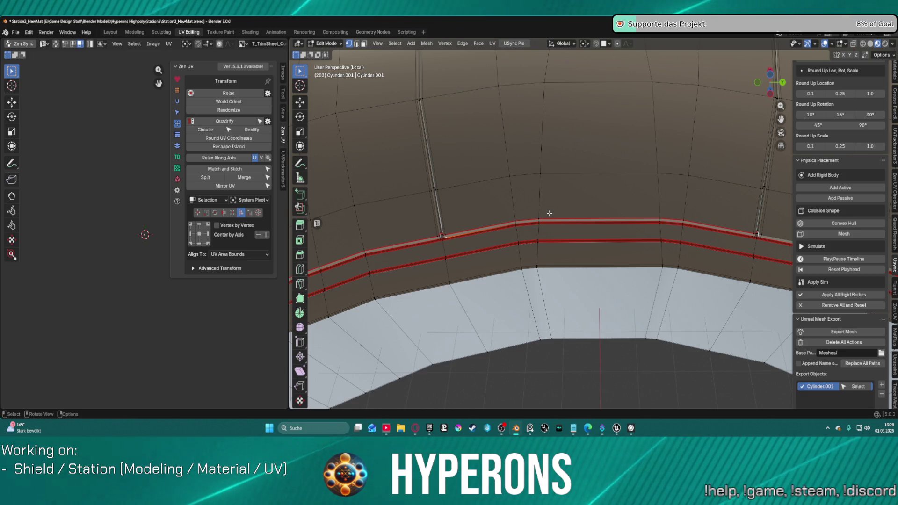
pyautogui.scroll(2, 469, 246)
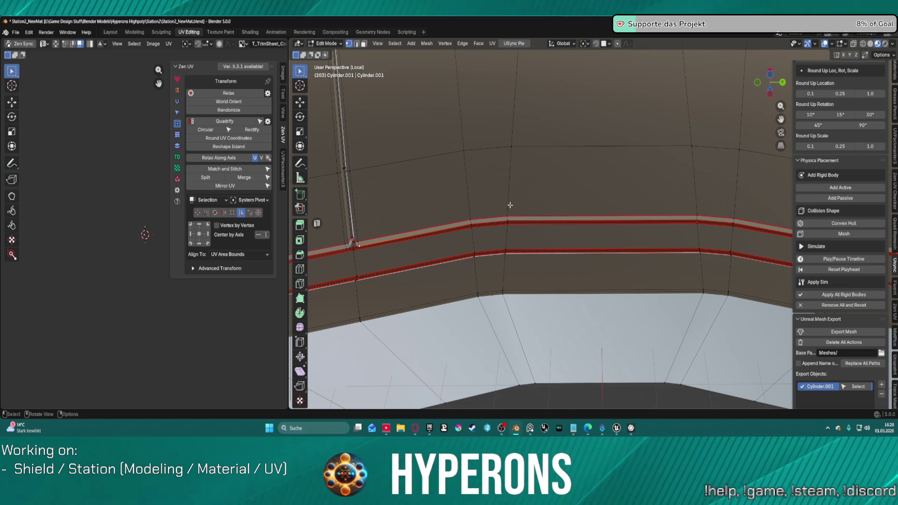
# - Switch to edge select mode and orbit beneath the strips on the curved wall
pyautogui.moveTo(509, 205)
pyautogui.keyDown('ctrl'); pyautogui.mouseDown(button='middle')
pyautogui.moveTo(421, 243)
pyautogui.moveTo(563, 215)
pyautogui.moveTo(546, 227)
pyautogui.moveTo(551, 220)
pyautogui.mouseUp(button='middle'); pyautogui.keyUp('ctrl')
pyautogui.scroll(-2, 551, 220)
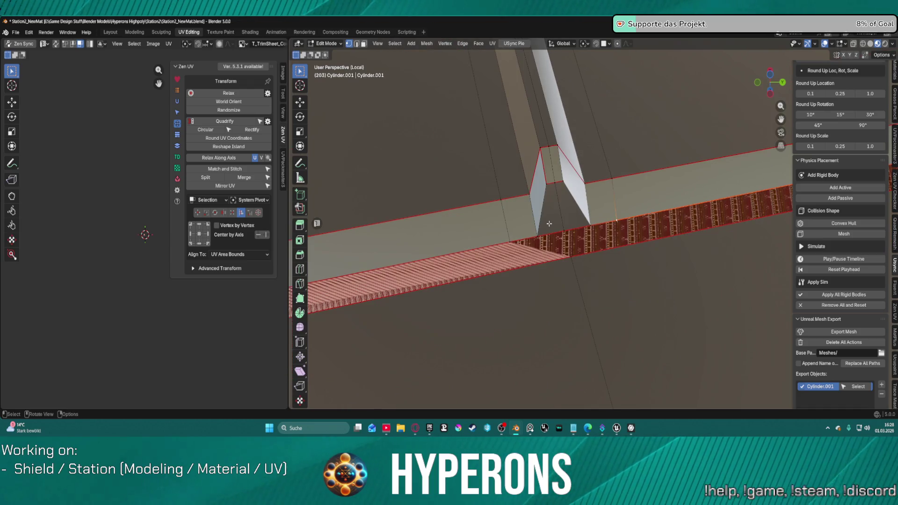
pyautogui.scroll(3, 545, 235)
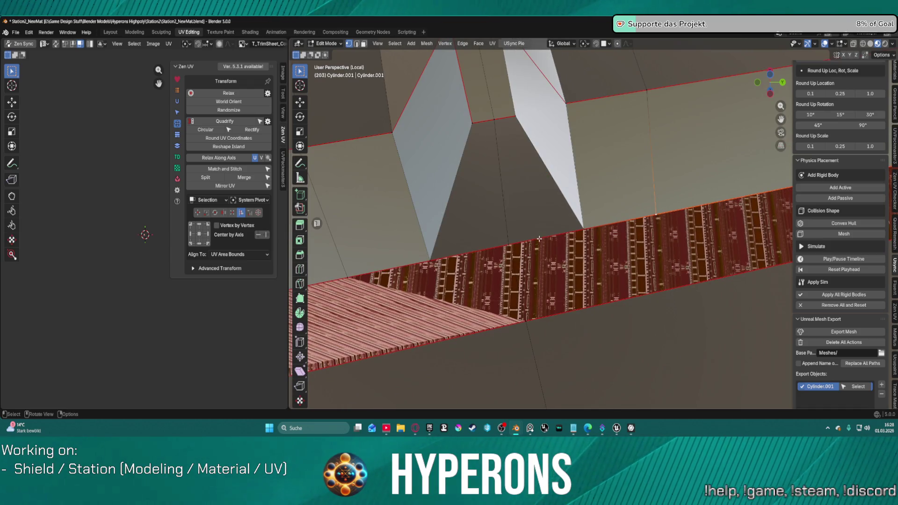
pyautogui.scroll(-3, 524, 248)
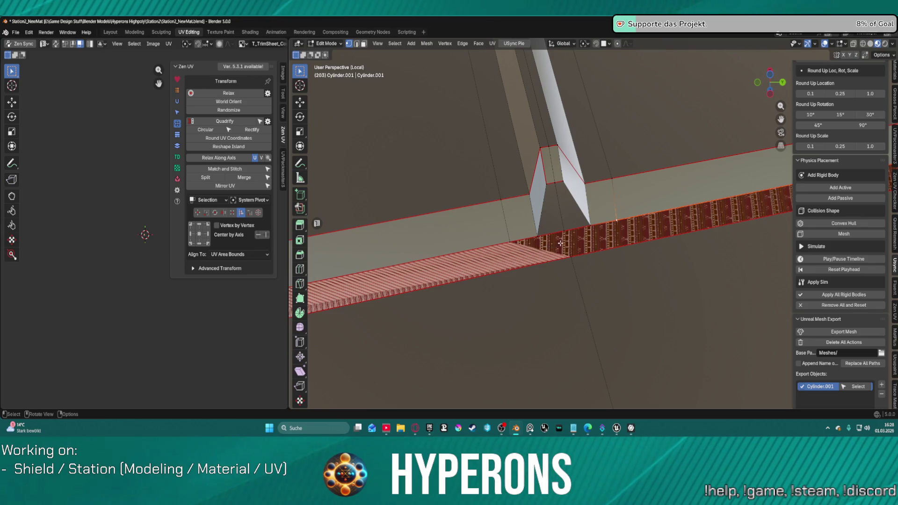
pyautogui.press('2')
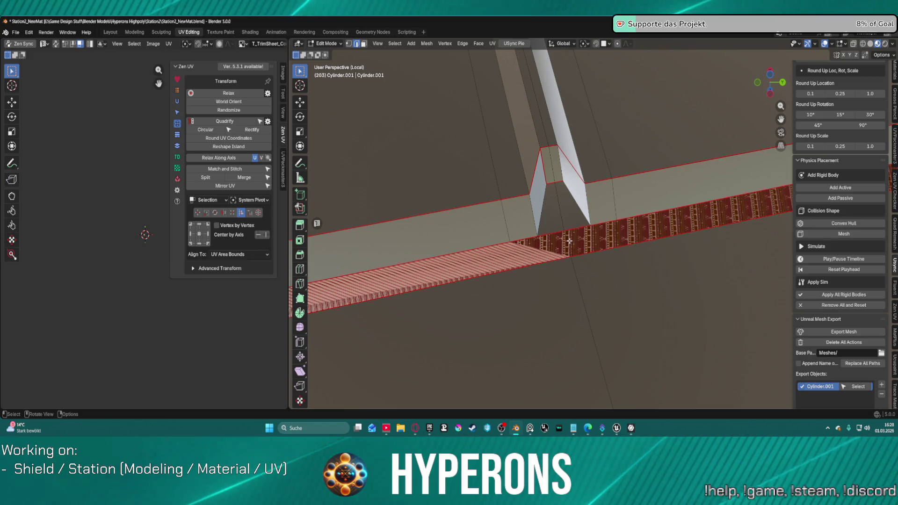
pyautogui.moveTo(566, 241)
pyautogui.mouseDown(button='middle')
pyautogui.moveTo(601, 234)
pyautogui.moveTo(427, 150)
pyautogui.moveTo(355, 159)
pyautogui.mouseUp(button='middle')
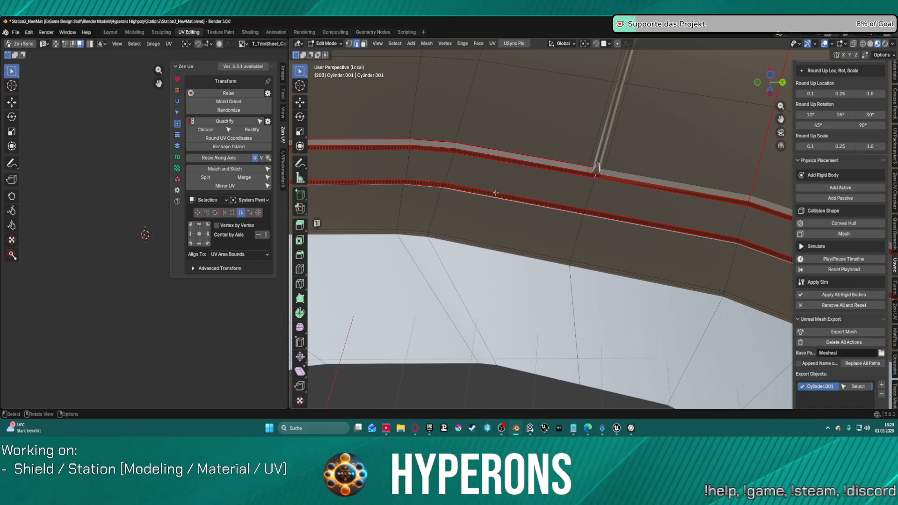
pyautogui.moveTo(435, 167)
pyautogui.mouseDown(button='middle')
pyautogui.moveTo(539, 218)
pyautogui.moveTo(466, 192)
pyautogui.mouseUp(button='middle')
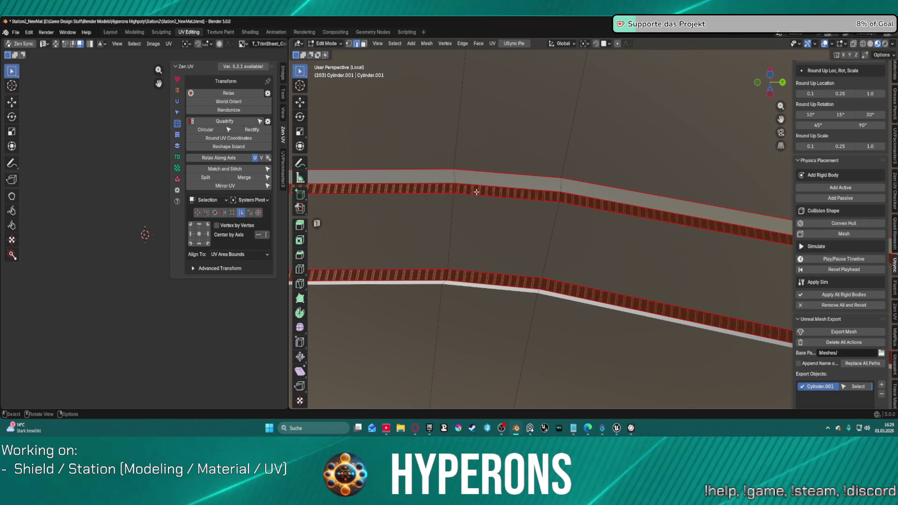
pyautogui.hotkey('ctrl', 'e')
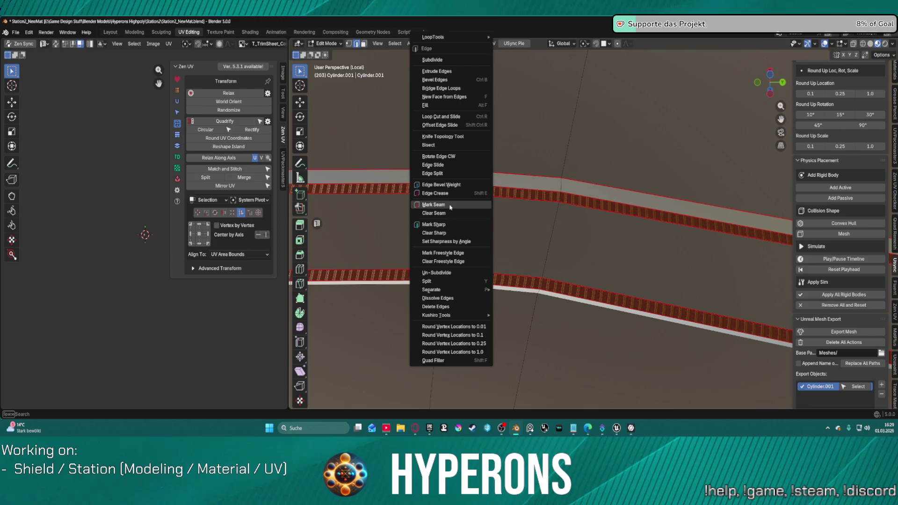
pyautogui.press('Escape')
# - Clear the seam from the stray edge on the upper strip's lower border, then show Zen UV's Unwrap tools
pyautogui.click(451, 190)
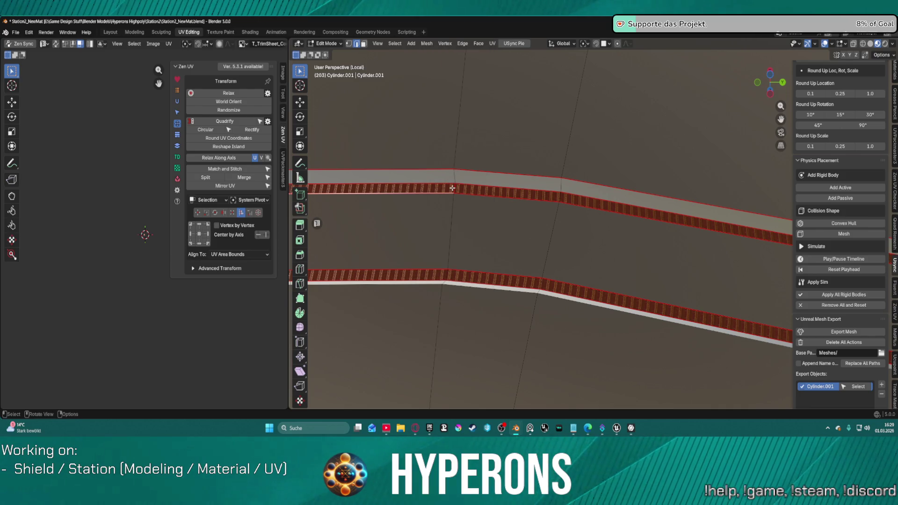
pyautogui.hotkey('ctrl', 'e')
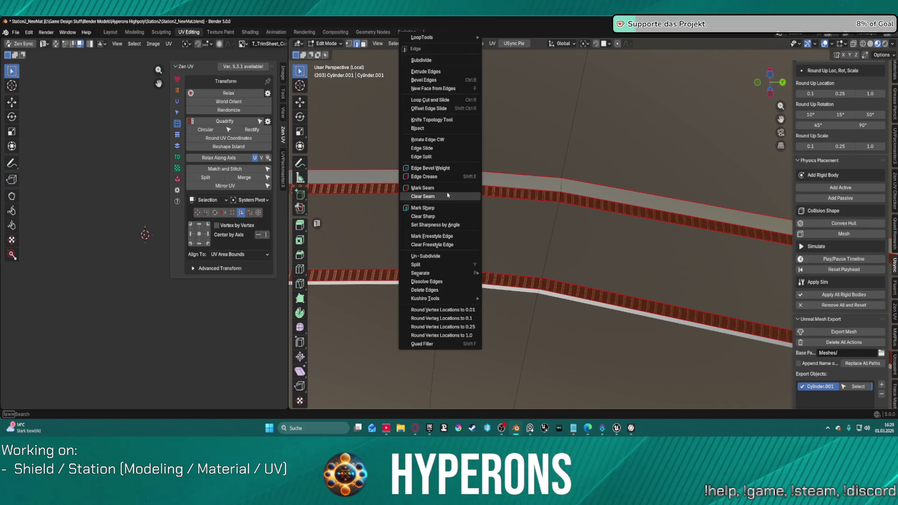
pyautogui.click(477, 195)
pyautogui.moveTo(476, 194); pyautogui.dragTo(487, 185, button='middle')
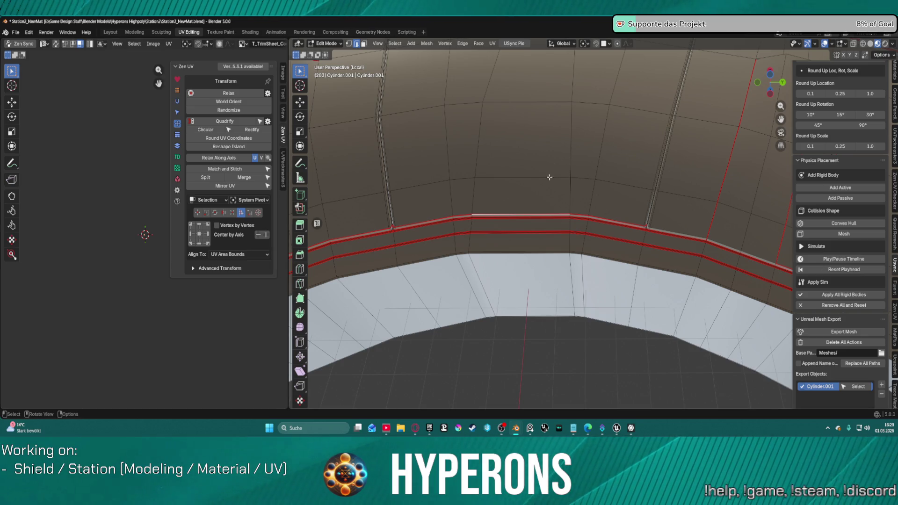
pyautogui.click(178, 90)
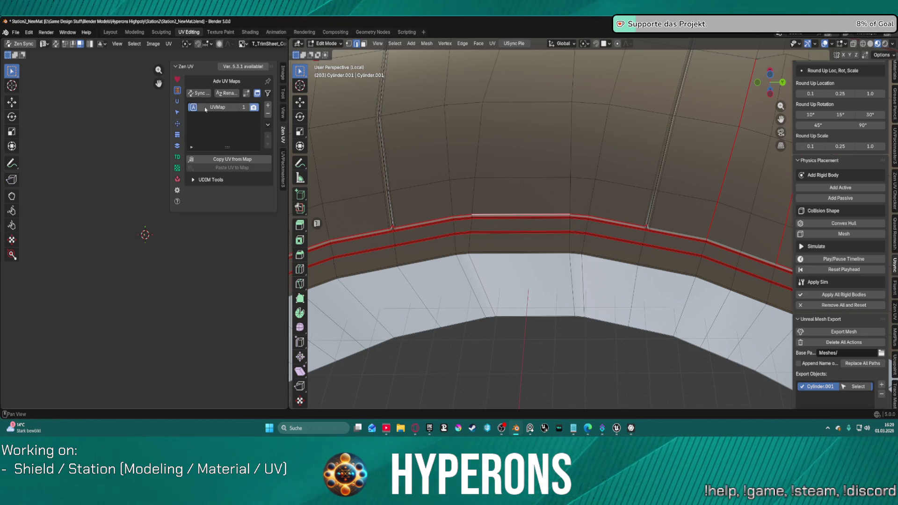
pyautogui.click(178, 103)
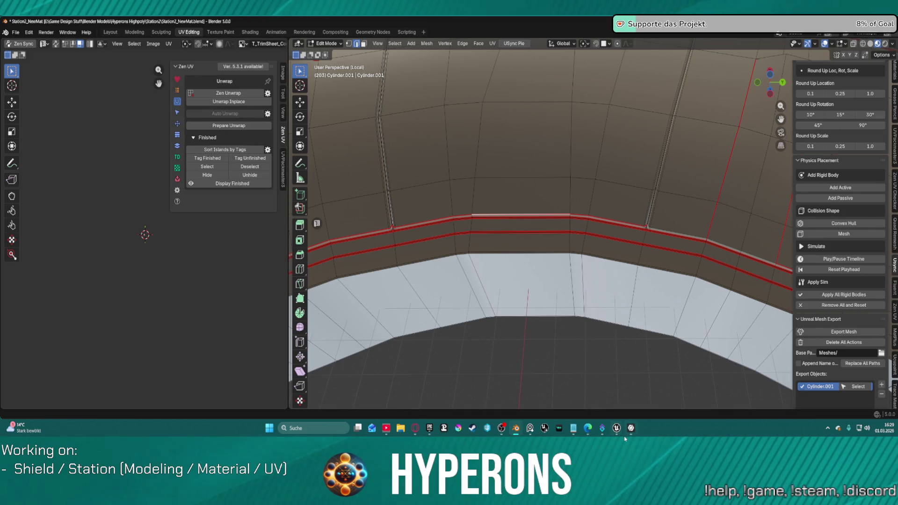
# - Unwrap the selected strip faces in place and zoom the UV editor onto the trim sheet
pyautogui.moveTo(616, 434)
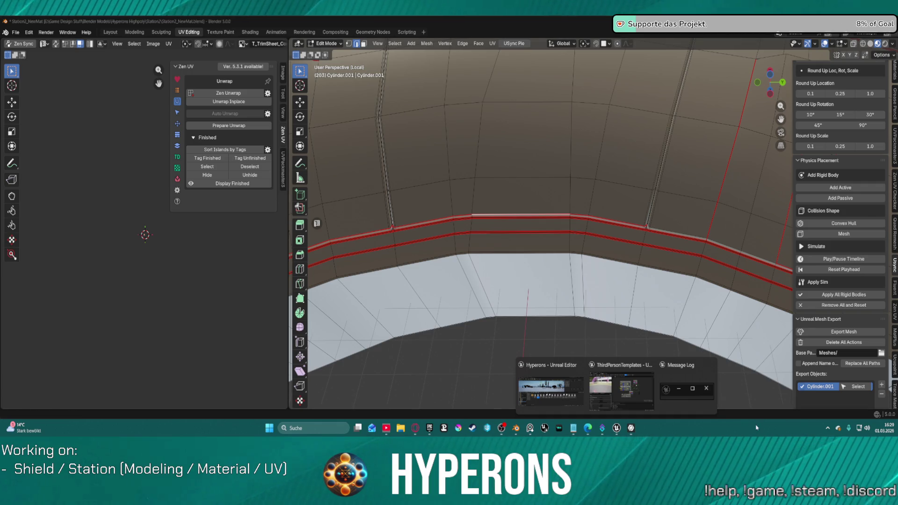
pyautogui.moveTo(472, 143)
pyautogui.mouseDown(button='middle')
pyautogui.moveTo(481, 181)
pyautogui.moveTo(519, 184)
pyautogui.moveTo(461, 194)
pyautogui.moveTo(771, 180)
pyautogui.moveTo(621, 198)
pyautogui.moveTo(513, 285)
pyautogui.mouseUp(button='middle')
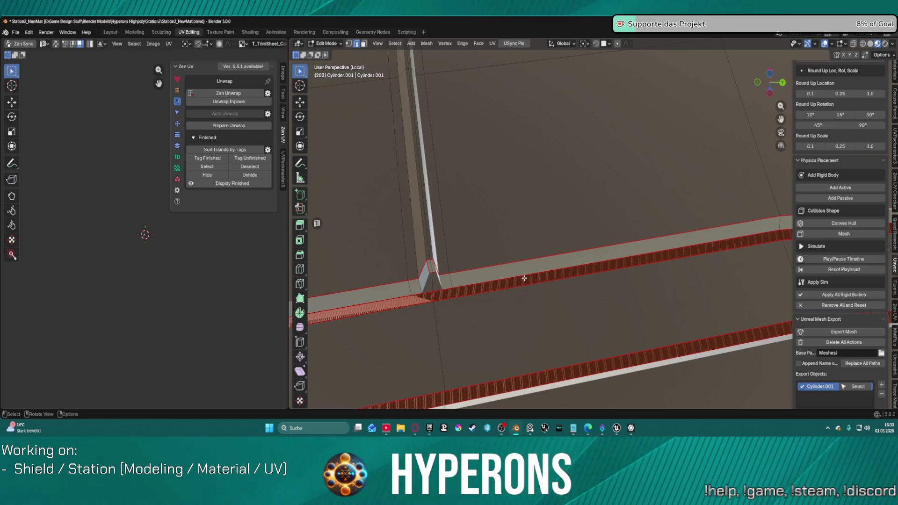
pyautogui.keyDown('ctrl'); pyautogui.scroll(3, 504, 283); pyautogui.keyUp('ctrl')
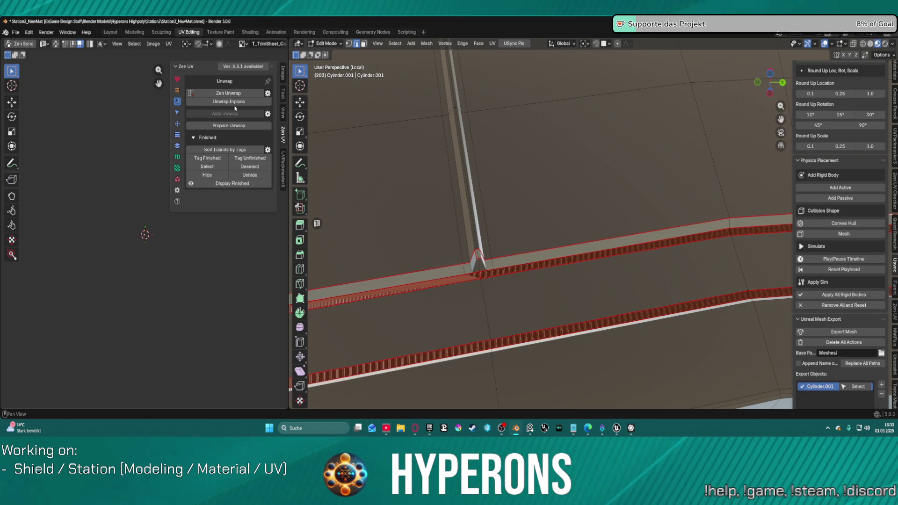
pyautogui.click(235, 108)
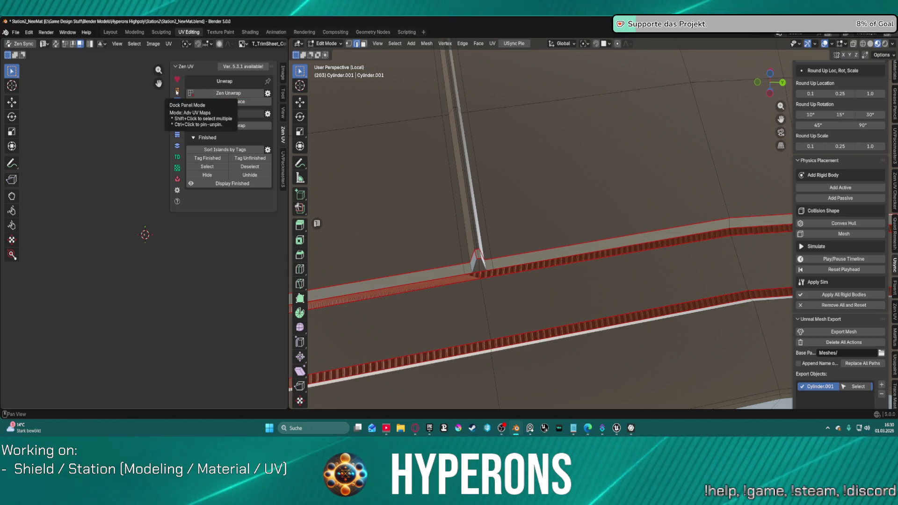
pyautogui.scroll(12, 148, 240)
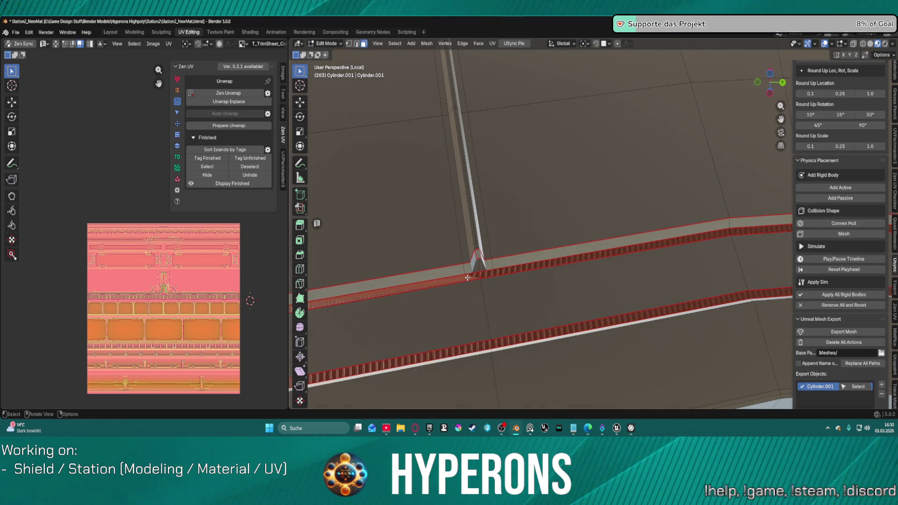
# - Select the whole seam-bounded strip with L and unwrap it with Zen UV
pyautogui.press('l')
pyautogui.moveTo(467, 277); pyautogui.dragTo(654, 252, button='middle')
pyautogui.moveTo(784, 225); pyautogui.dragTo(739, 183, button='middle')
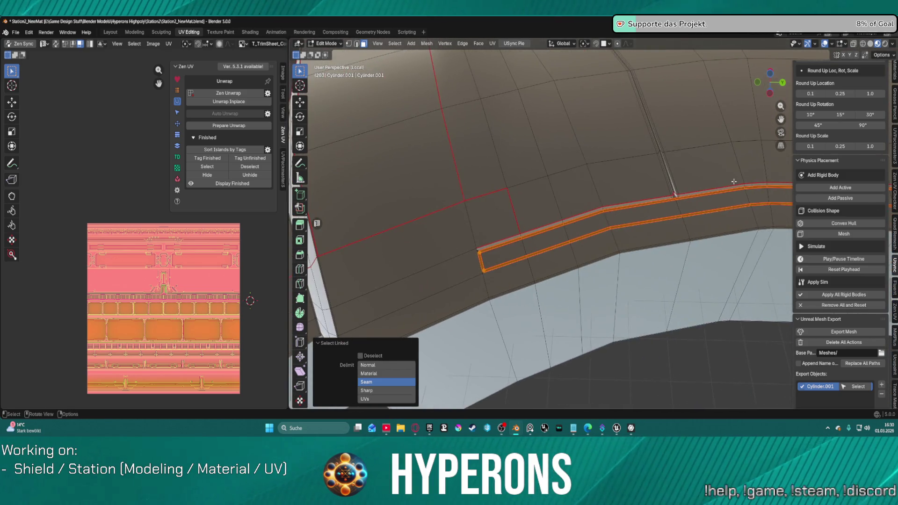
pyautogui.scroll(5, 738, 184)
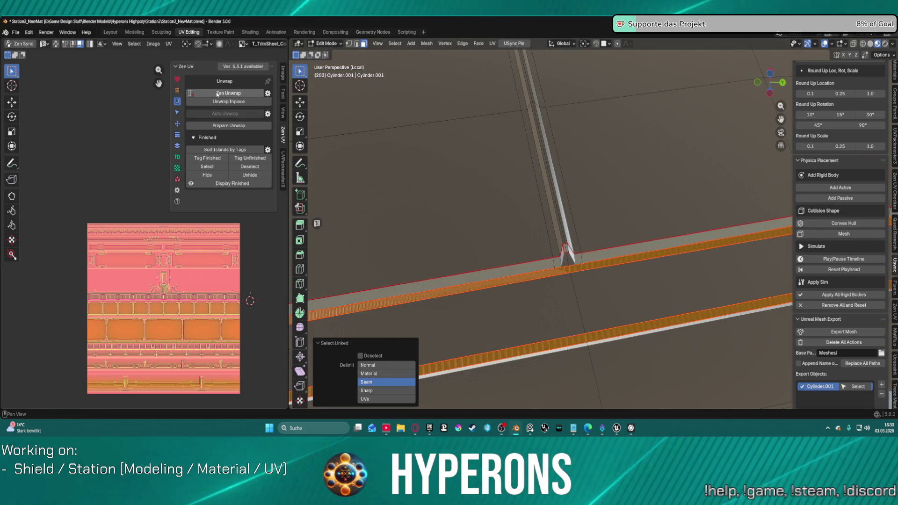
pyautogui.click(217, 95)
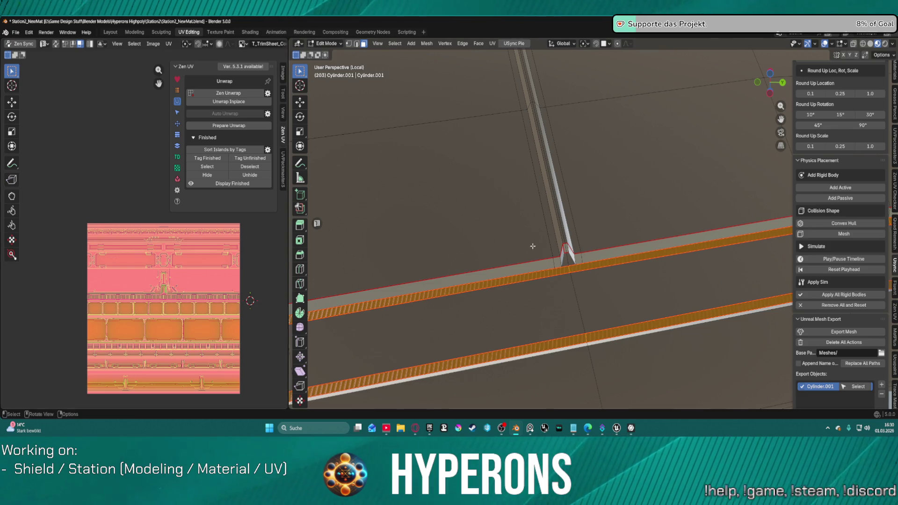
# - Begin scaling the strip's UV island down to 0.0746
pyautogui.scroll(4, 461, 240)
pyautogui.moveTo(519, 407)
pyautogui.keyDown('shift'); pyautogui.mouseDown(button='middle')
pyautogui.moveTo(519, 245)
pyautogui.moveTo(525, 290)
pyautogui.mouseUp(button='middle'); pyautogui.keyUp('shift')
pyautogui.moveTo(641, 252)
pyautogui.mouseDown(button='middle')
pyautogui.moveTo(414, 265)
pyautogui.moveTo(797, 238)
pyautogui.moveTo(703, 251)
pyautogui.moveTo(373, 215)
pyautogui.moveTo(706, 51)
pyautogui.moveTo(730, 65)
pyautogui.mouseUp(button='middle')
pyautogui.scroll(3, 543, 224)
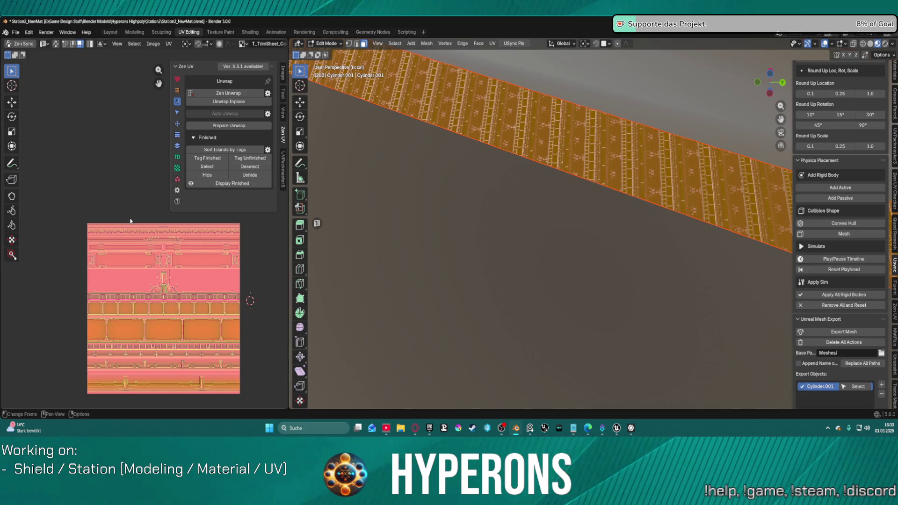
pyautogui.scroll(-6, 133, 229)
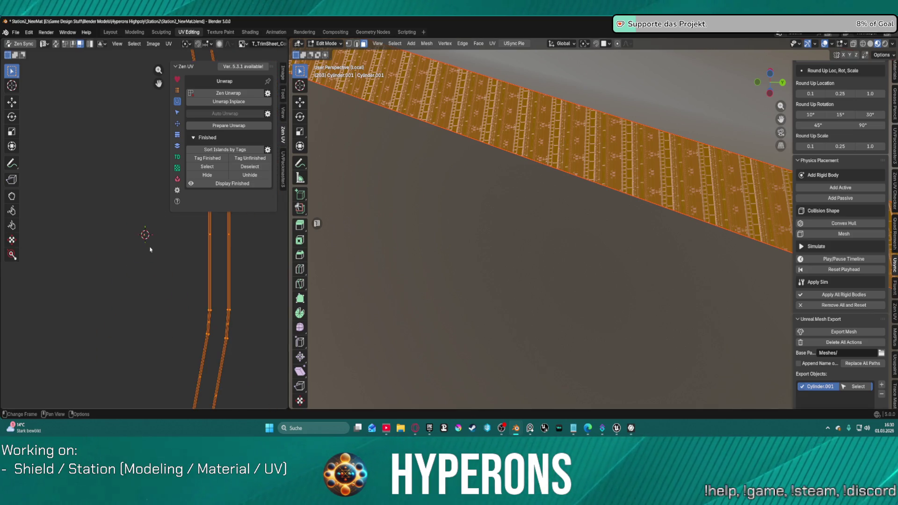
pyautogui.press('s')
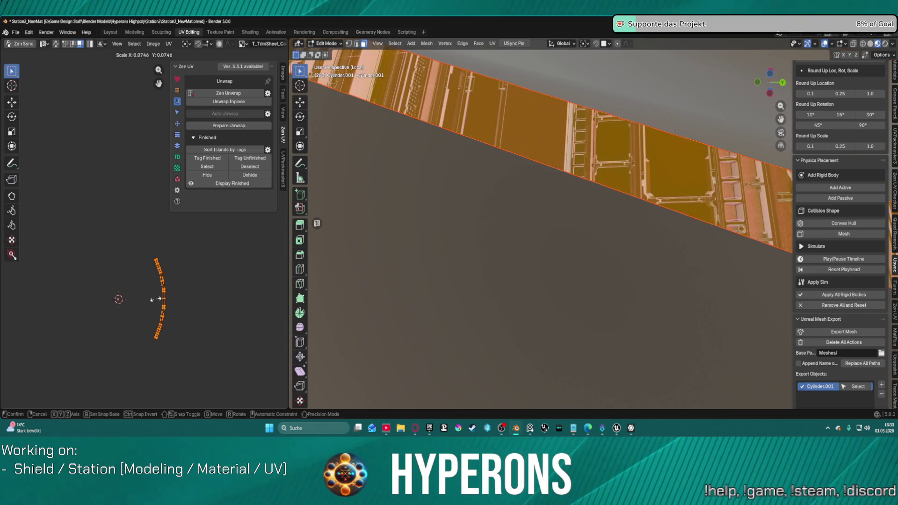
# - Confirm the 0.0746 scale and straighten the curved UV island into a line with Zen UV Quadrify
pyautogui.click(156, 299)
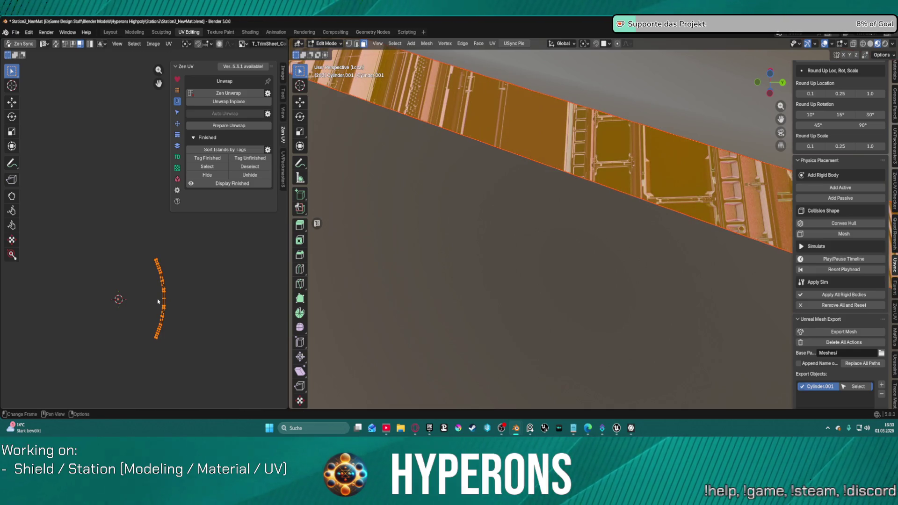
pyautogui.click(177, 124)
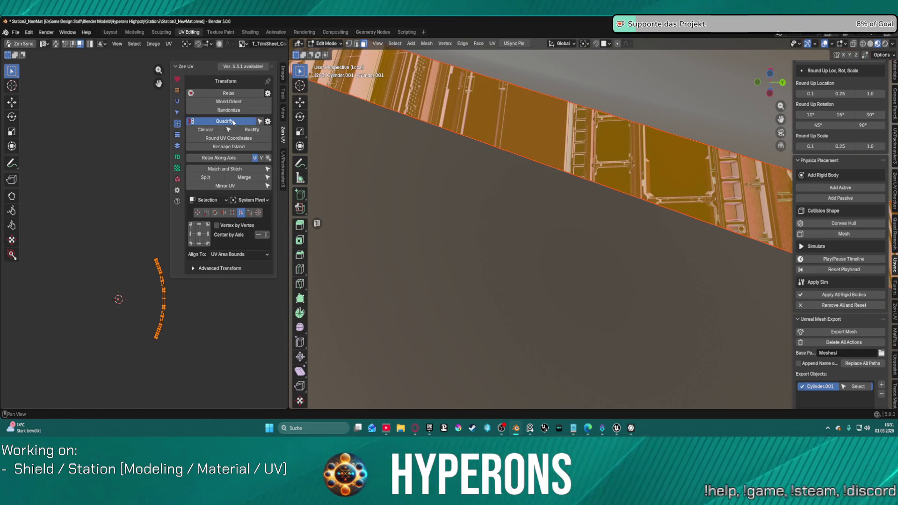
pyautogui.click(233, 122)
pyautogui.moveTo(192, 296); pyautogui.dragTo(199, 281, button='middle')
pyautogui.scroll(3, 117, 328)
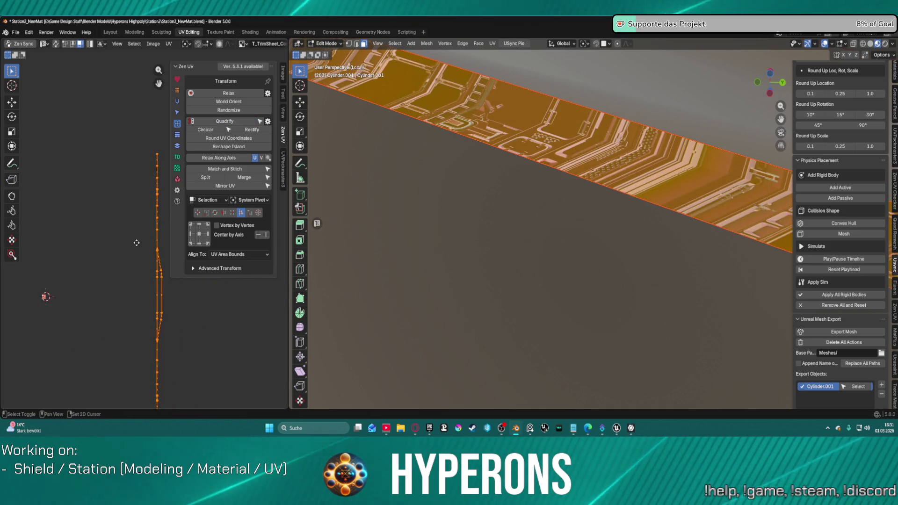
pyautogui.scroll(5, 209, 302)
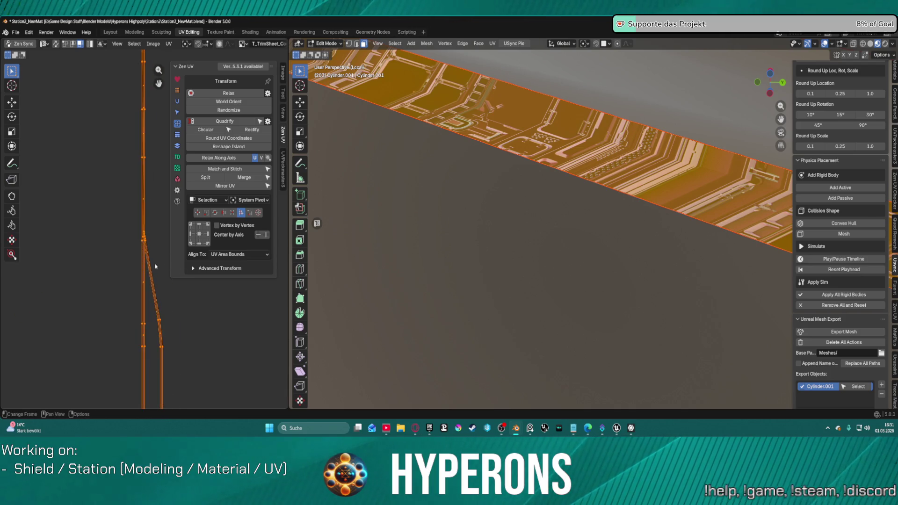
pyautogui.moveTo(190, 317)
pyautogui.mouseDown(button='middle')
pyautogui.moveTo(176, 306)
pyautogui.moveTo(147, 230)
pyautogui.mouseUp(button='middle')
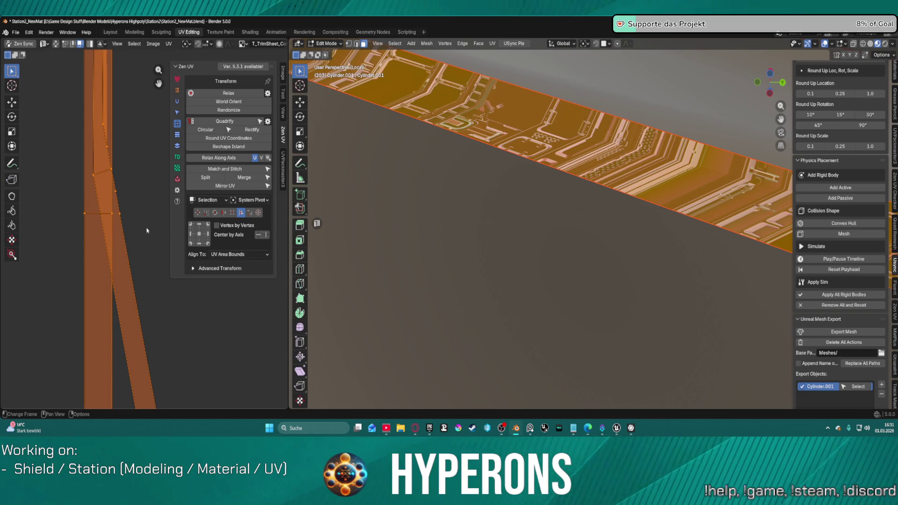
pyautogui.click(268, 93)
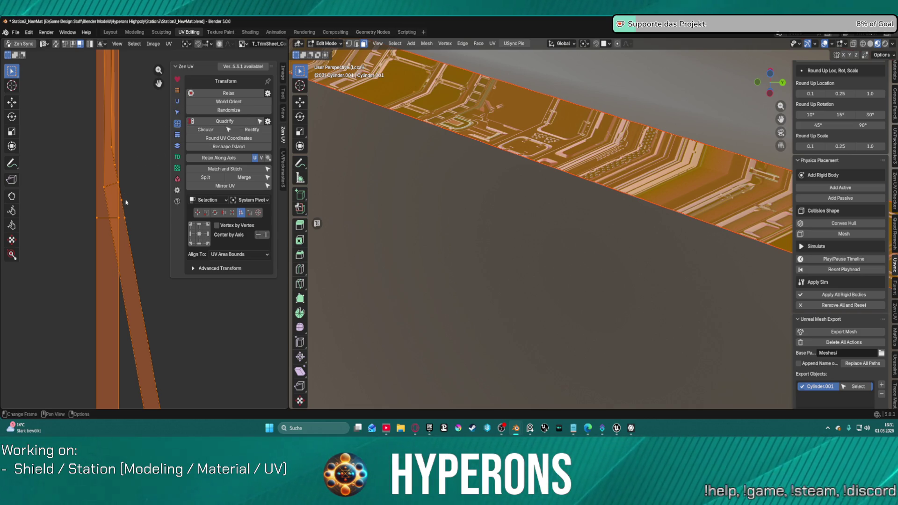
pyautogui.scroll(-10, 127, 229)
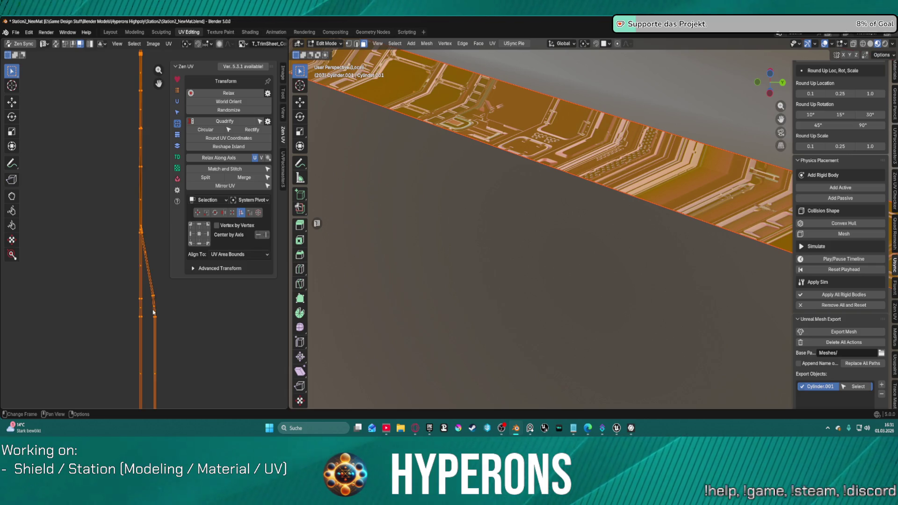
# - Move the straightened island to a new spot on the trim sheet as a thin vertical column
pyautogui.press('g')
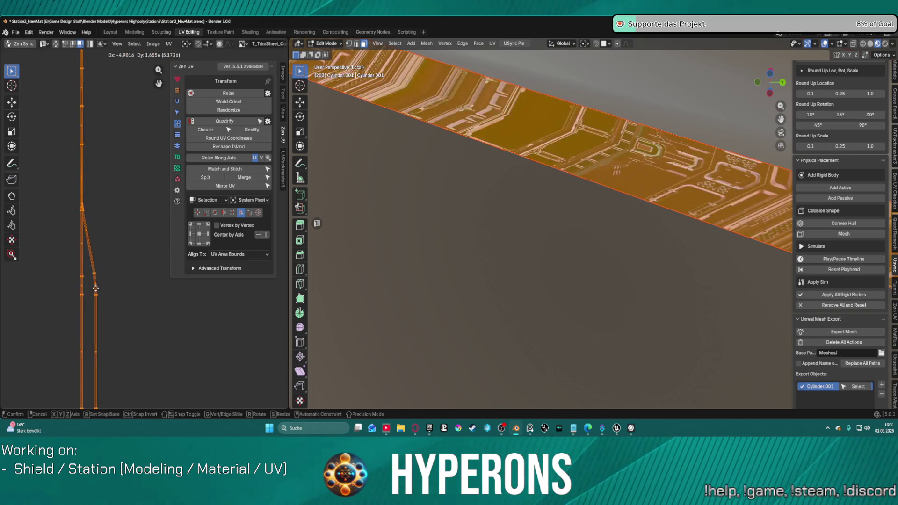
pyautogui.click(109, 300)
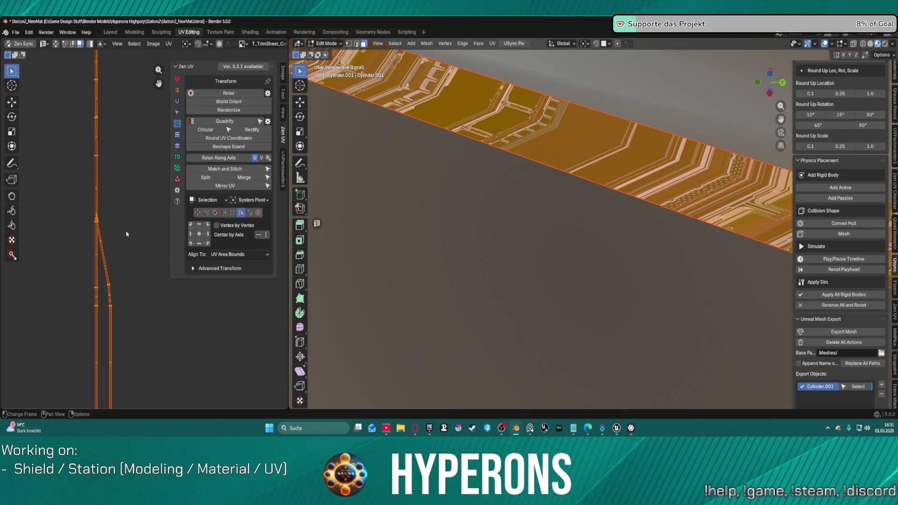
pyautogui.scroll(-2, 126, 234)
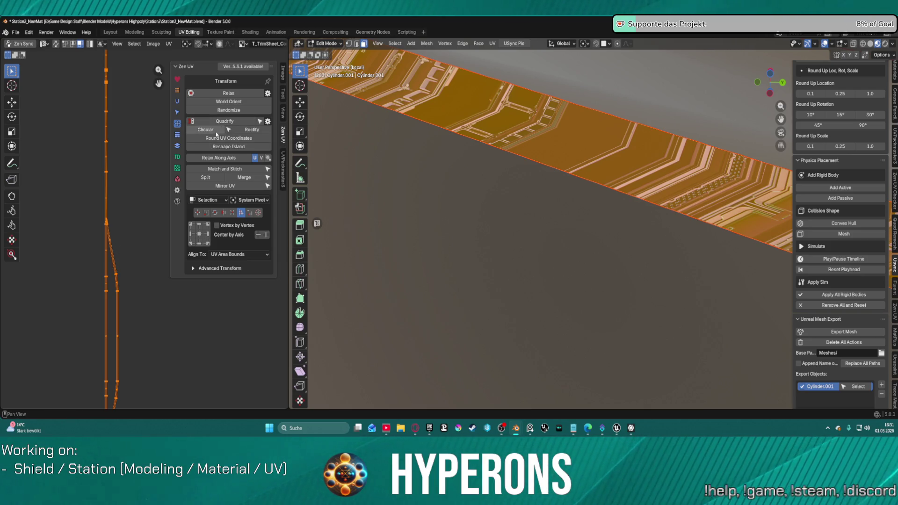
pyautogui.scroll(-5, 514, 176)
pyautogui.moveTo(555, 182); pyautogui.dragTo(726, 191, button='middle')
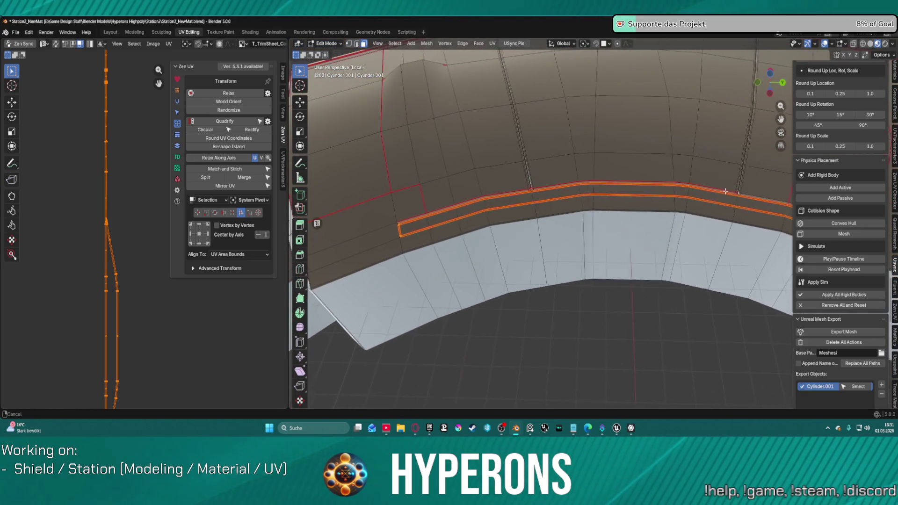
# - Select the strip edges beside the strut along a shortest path and clear their seams
pyautogui.scroll(5, 727, 191)
pyautogui.moveTo(616, 218); pyautogui.dragTo(607, 227, button='middle')
pyautogui.click(608, 228)
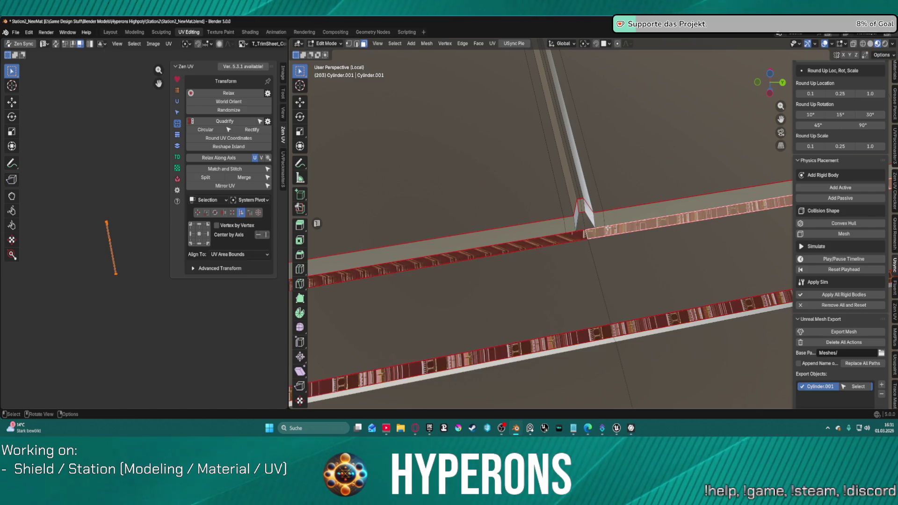
pyautogui.click(649, 258)
pyautogui.click(591, 236)
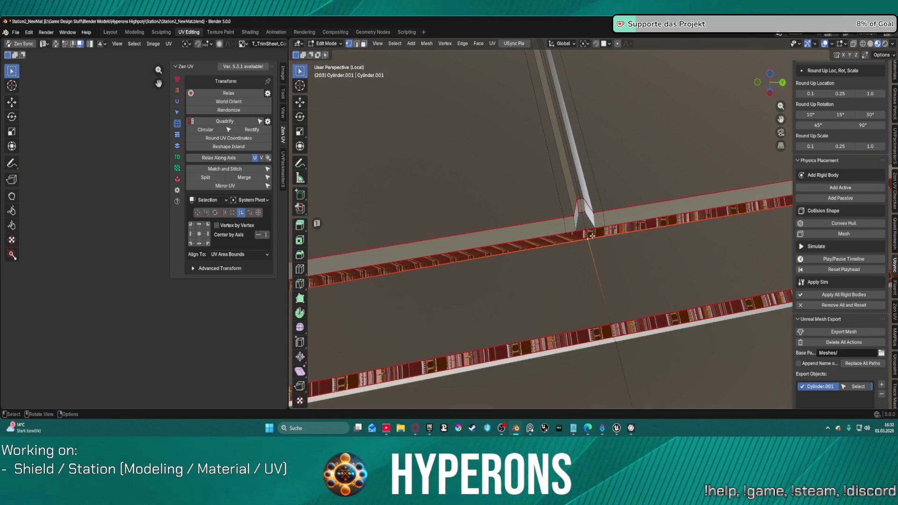
pyautogui.click(584, 234)
pyautogui.press('ctrl')
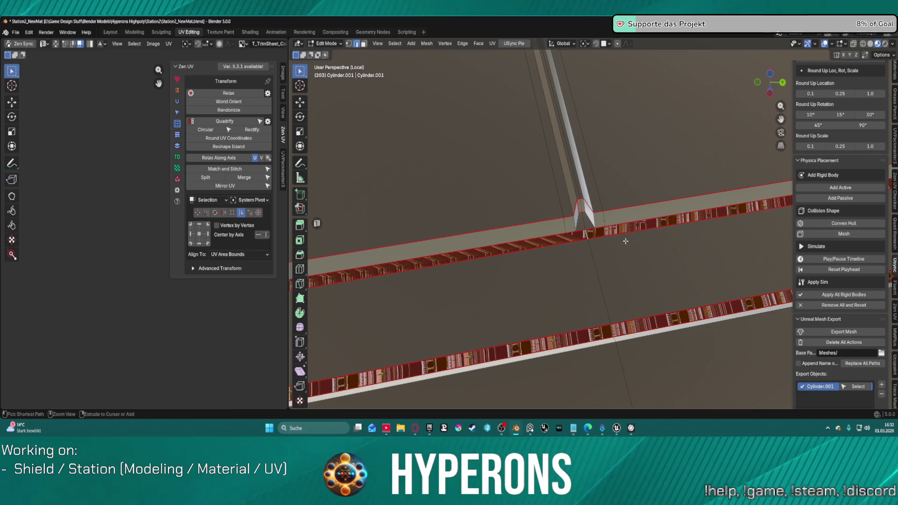
pyautogui.rightClick(632, 226)
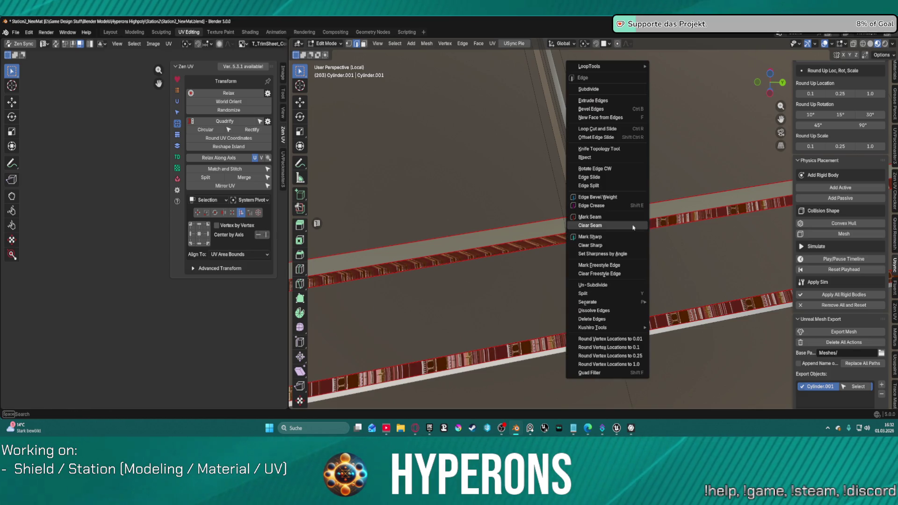
pyautogui.click(622, 217)
# - Mark seams on the chosen strip edges, then select the upper strip's top edge and switch to face mode
pyautogui.moveTo(691, 177)
pyautogui.mouseDown(button='middle')
pyautogui.moveTo(664, 164)
pyautogui.moveTo(683, 173)
pyautogui.mouseUp(button='middle')
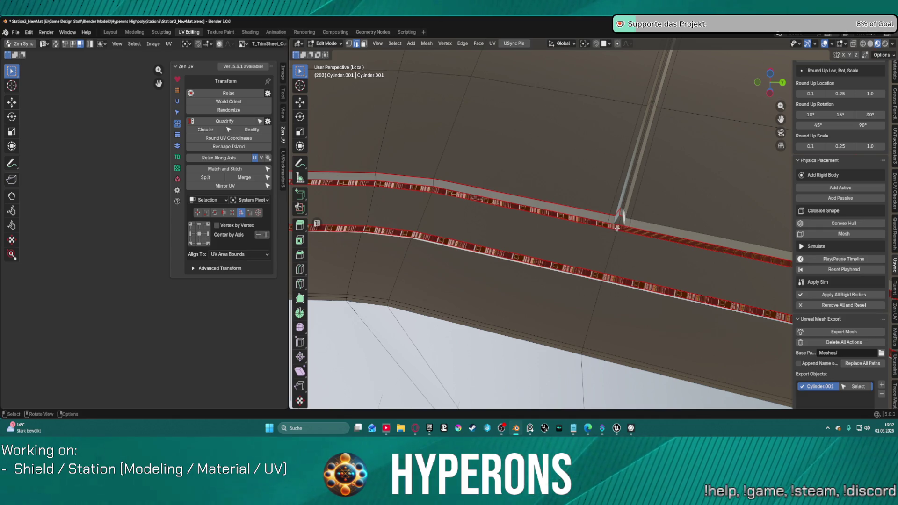
pyautogui.rightClick(617, 228)
pyautogui.click(556, 214)
pyautogui.moveTo(557, 219); pyautogui.dragTo(525, 216, button='middle')
pyautogui.click(392, 203)
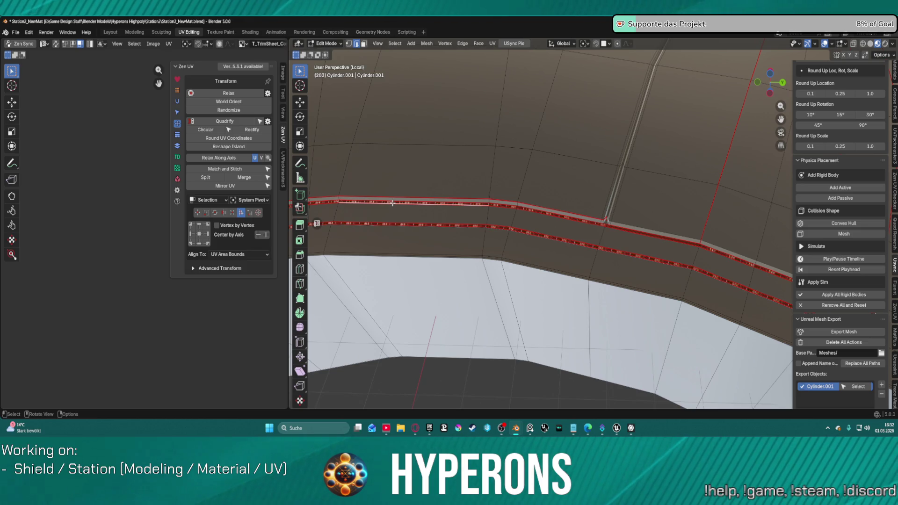
pyautogui.press('3')
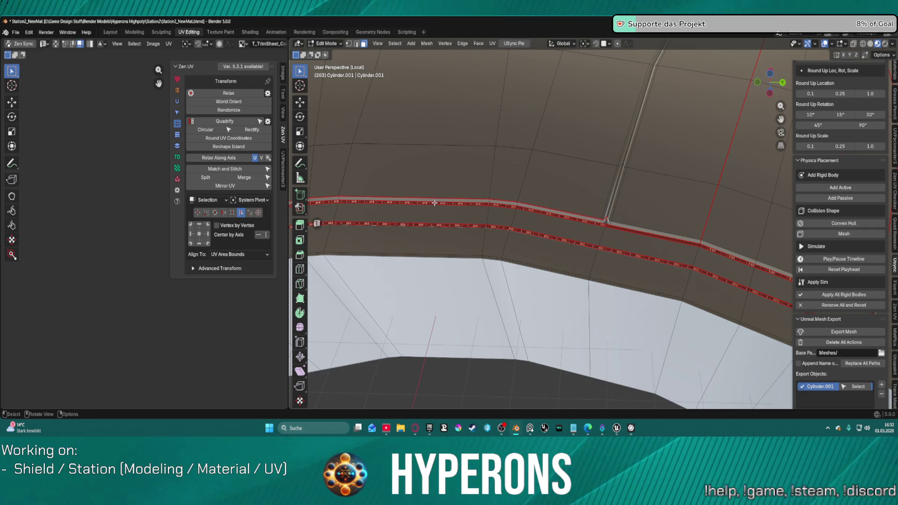
# - Select both raised strips up to their seams and unwrap them angle-based
pyautogui.press('l')
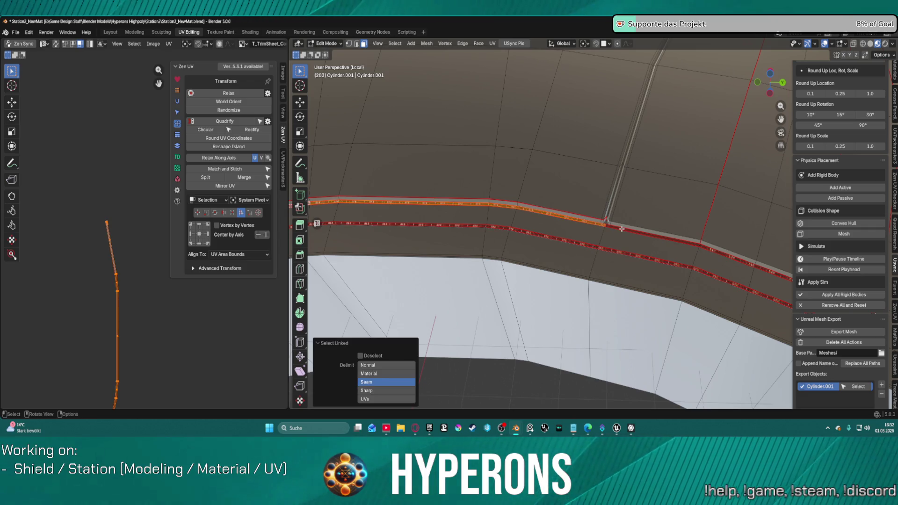
pyautogui.press('l')
pyautogui.moveTo(621, 229); pyautogui.dragTo(459, 182, button='middle')
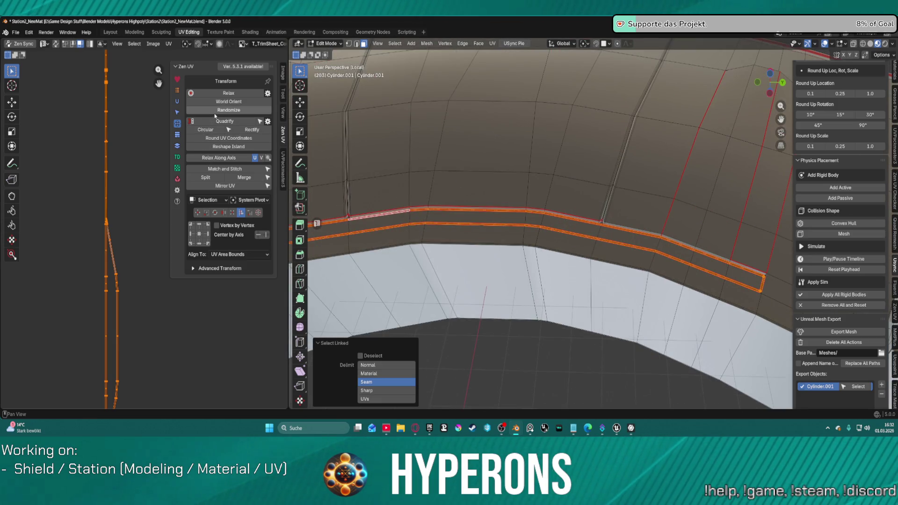
pyautogui.click(169, 43)
pyautogui.moveTo(205, 138)
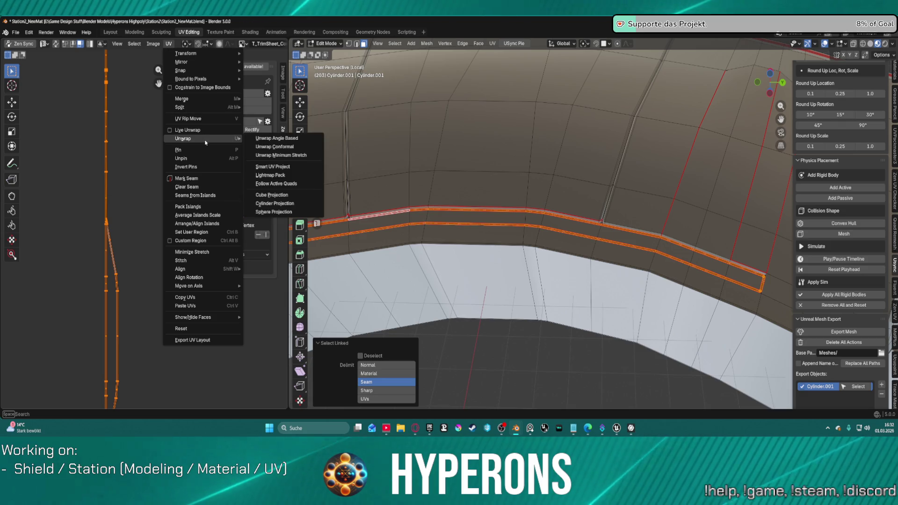
pyautogui.click(276, 139)
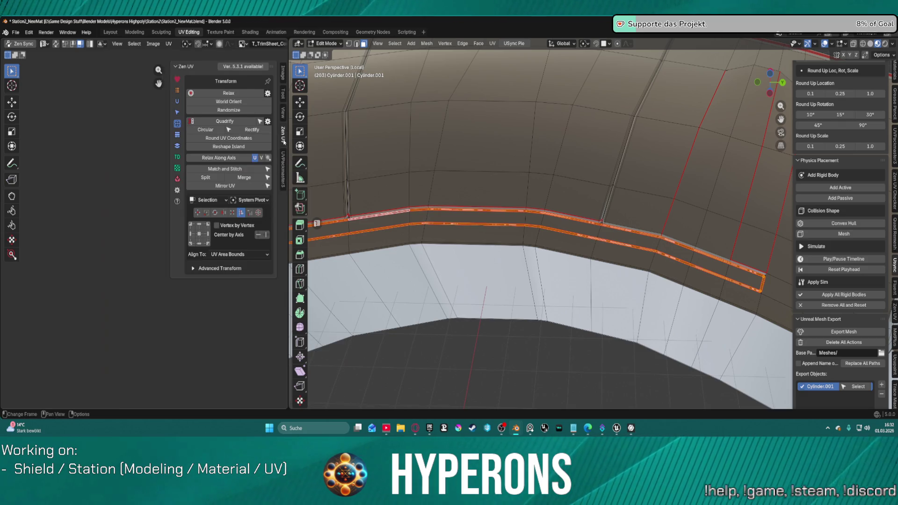
# - Drop the small stray UV island, then frame and straighten the strip island into a line
pyautogui.click(144, 144)
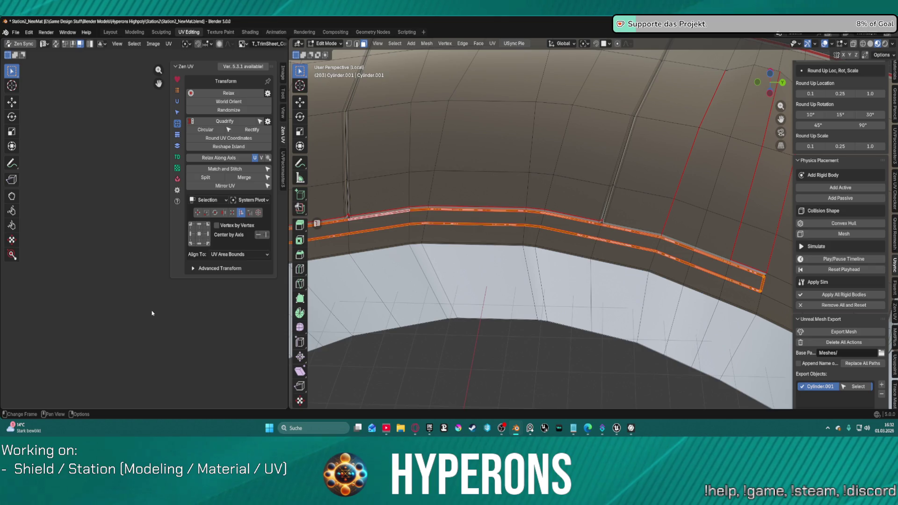
pyautogui.press('KP_Decimal')
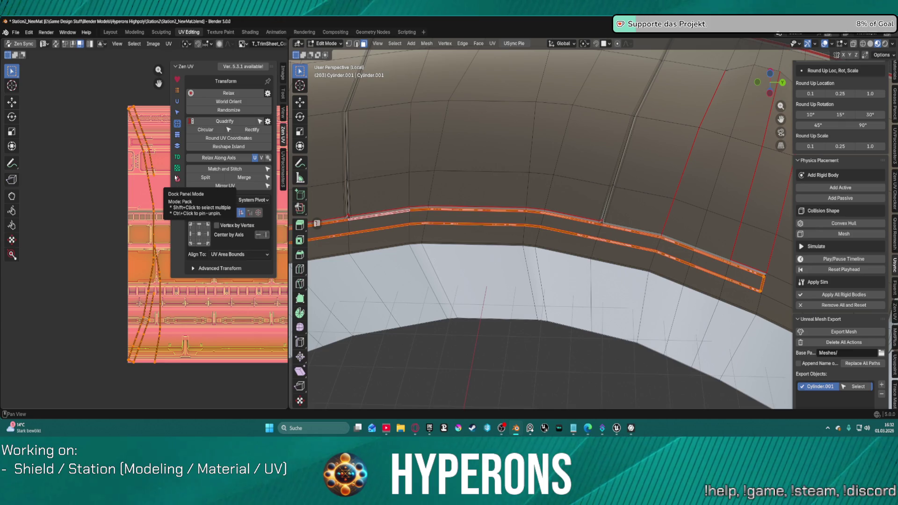
pyautogui.click(237, 122)
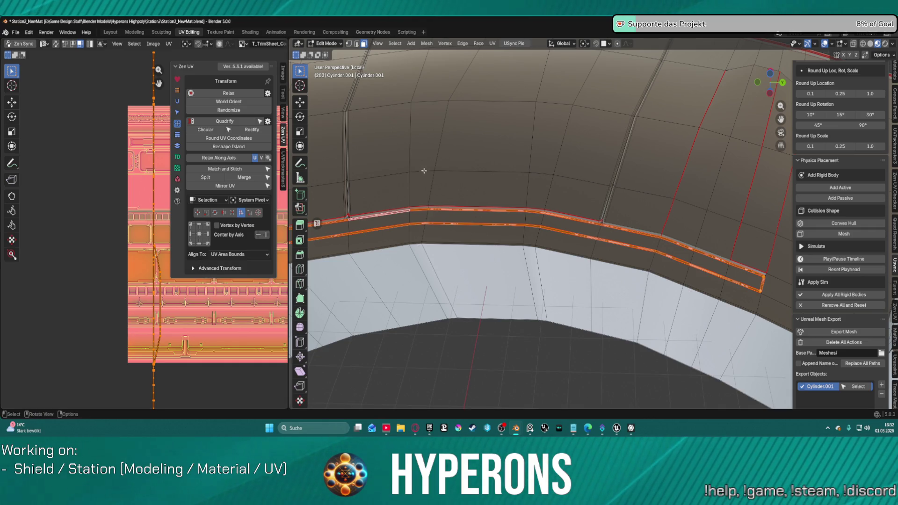
pyautogui.moveTo(427, 176); pyautogui.dragTo(531, 186, button='middle')
pyautogui.scroll(4, 501, 178)
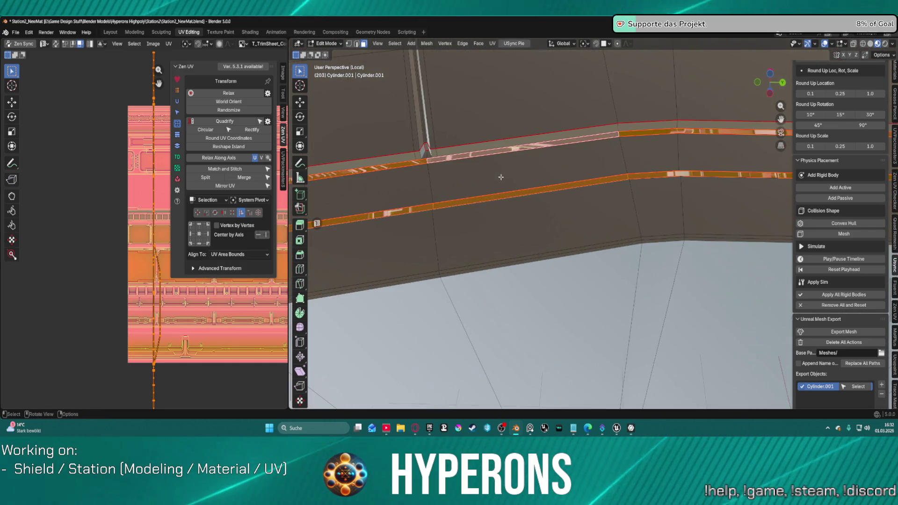
pyautogui.scroll(5, 515, 183)
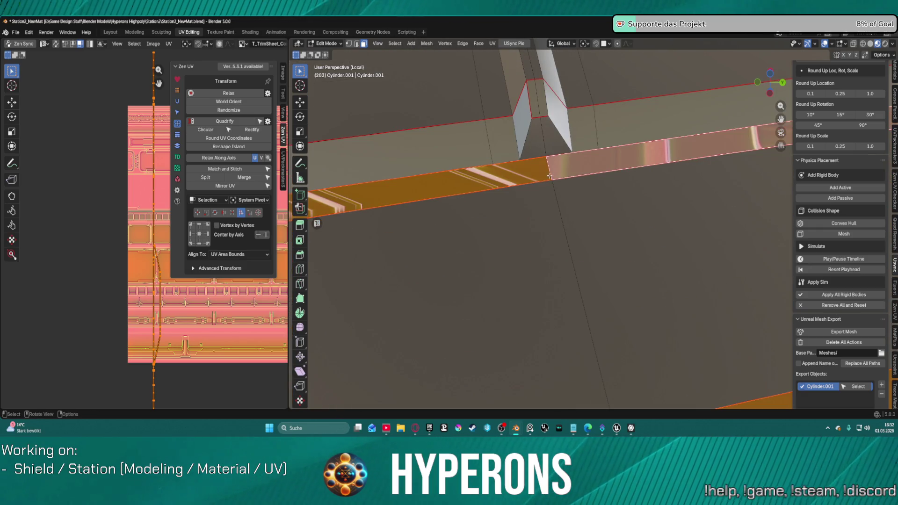
# - Clear the face selection and select a wall face below the strip
pyautogui.hotkey('alt', 'a')
pyautogui.moveTo(549, 176); pyautogui.dragTo(550, 171, button='middle')
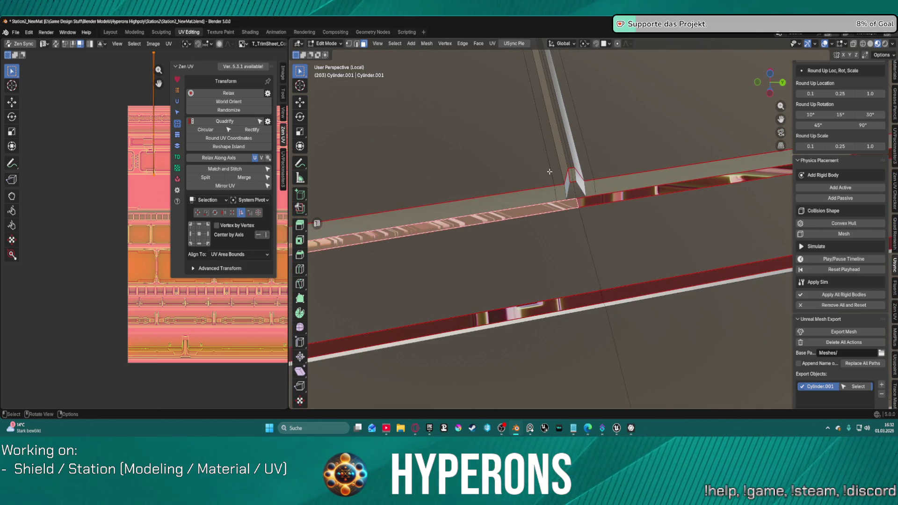
pyautogui.scroll(-1, 154, 176)
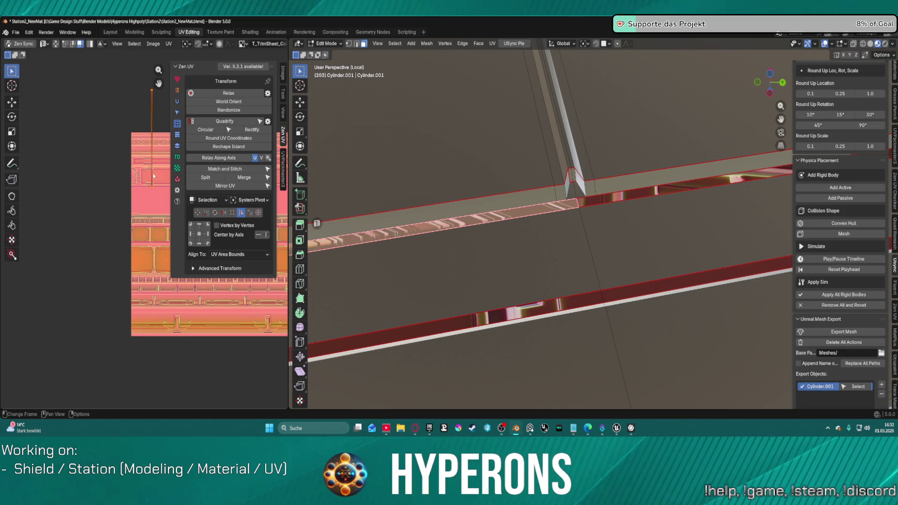
pyautogui.click(609, 220)
pyautogui.moveTo(609, 220); pyautogui.dragTo(541, 189, button='middle')
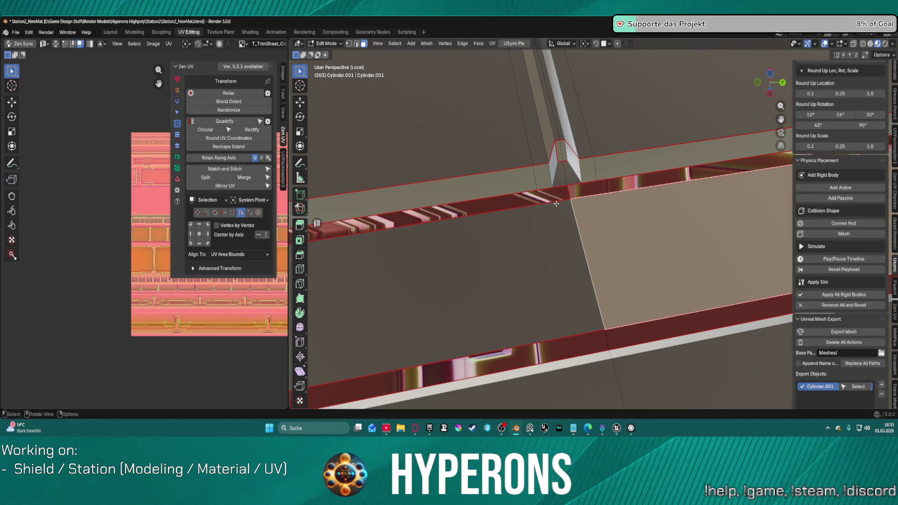
pyautogui.scroll(-2, 567, 234)
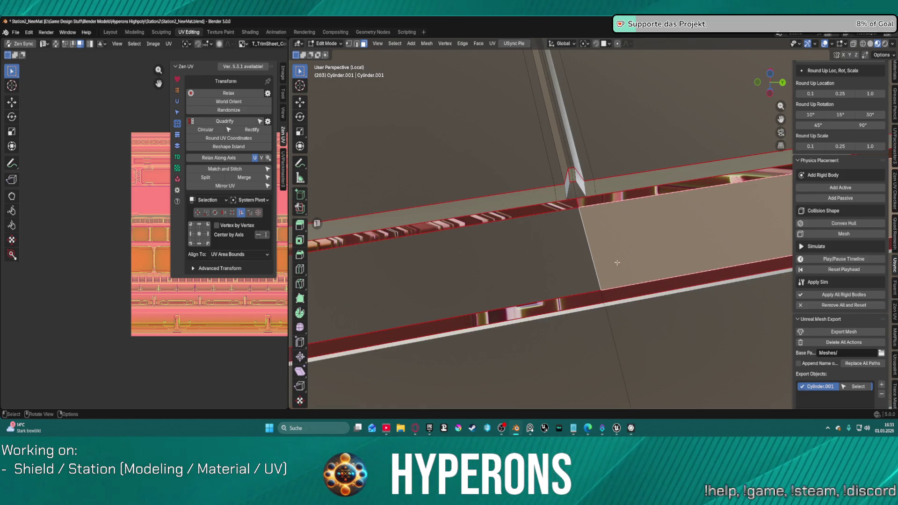
pyautogui.scroll(-1, 619, 277)
pyautogui.scroll(3, 607, 257)
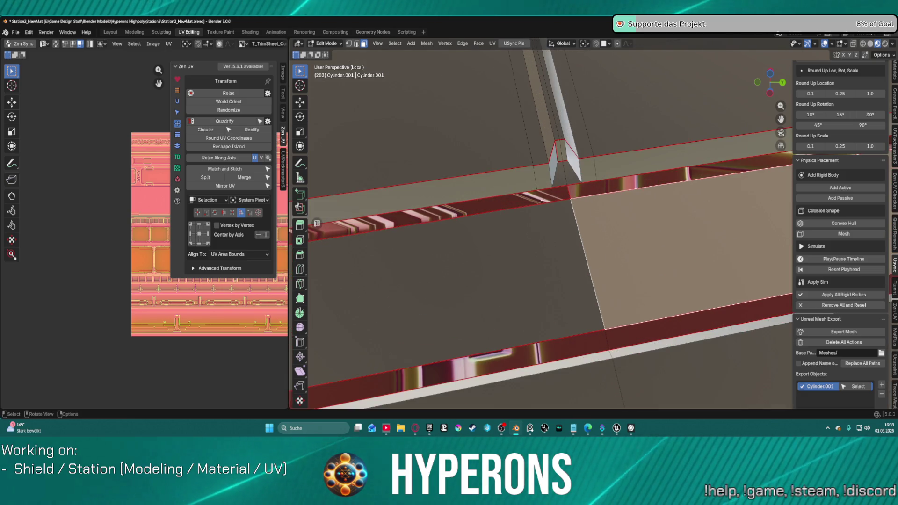
# - Widen the UV editor and split the seam-bounded strip's UVs into their own island with Zen UV Split
pyautogui.moveTo(120, 178); pyautogui.dragTo(18, 187, button='middle')
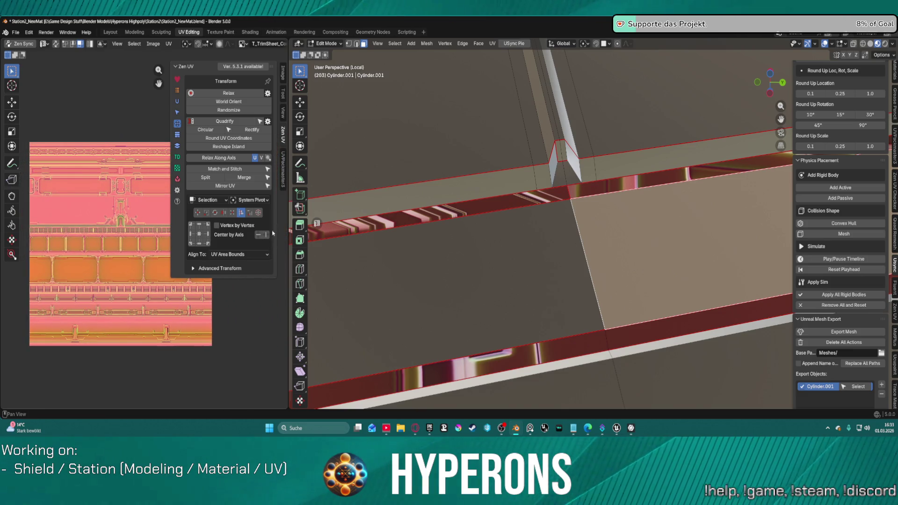
pyautogui.moveTo(288, 216); pyautogui.dragTo(486, 207)
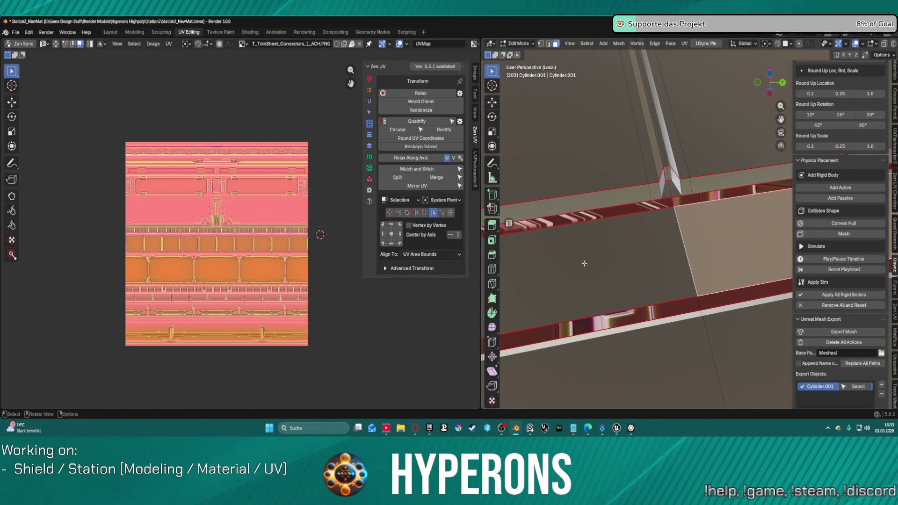
pyautogui.press('l')
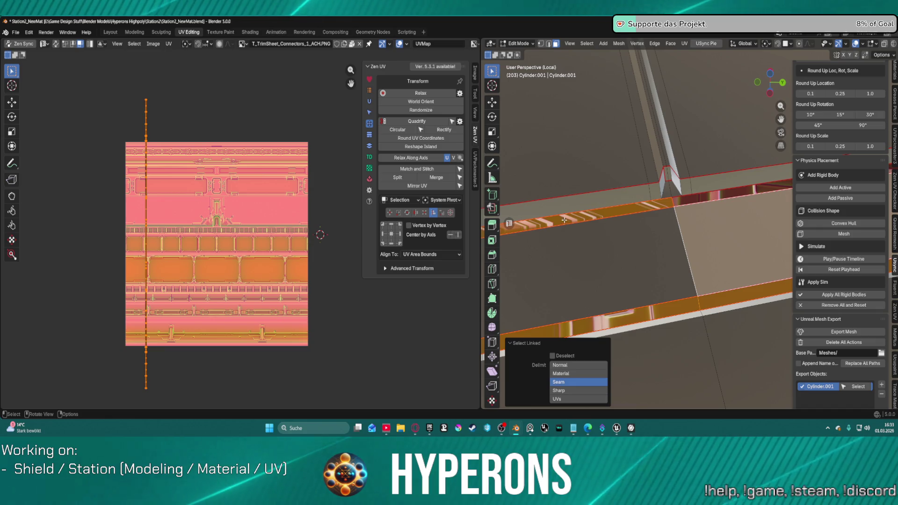
pyautogui.click(403, 178)
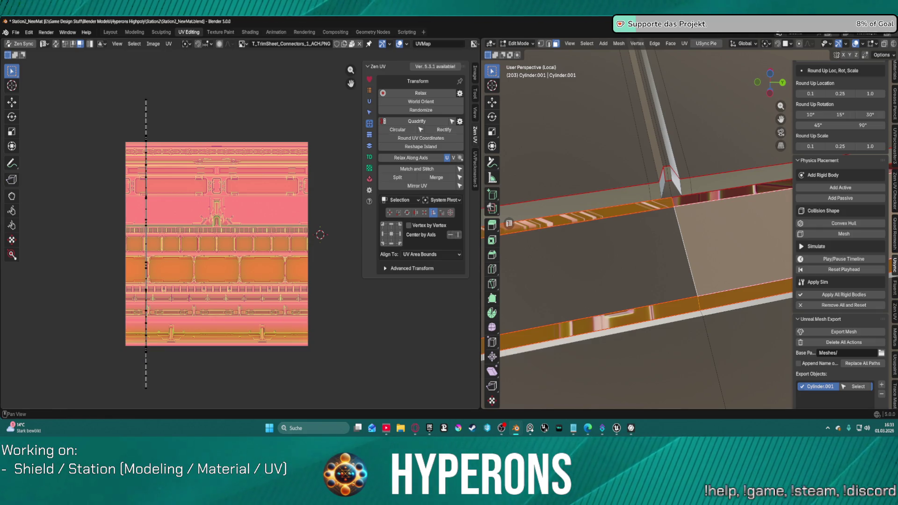
# - Select the next strip up to its seams, then select the face where the strips meet
pyautogui.press('l')
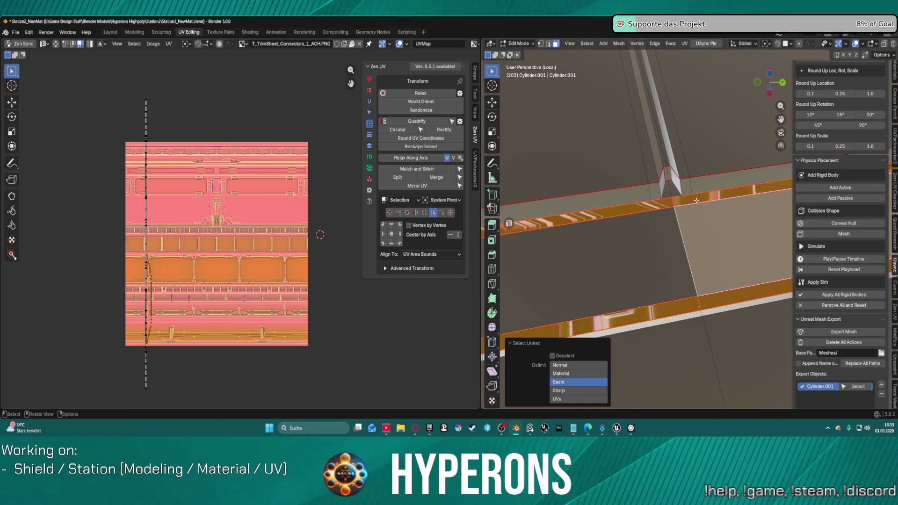
pyautogui.scroll(1, 140, 284)
pyautogui.scroll(3, 140, 284)
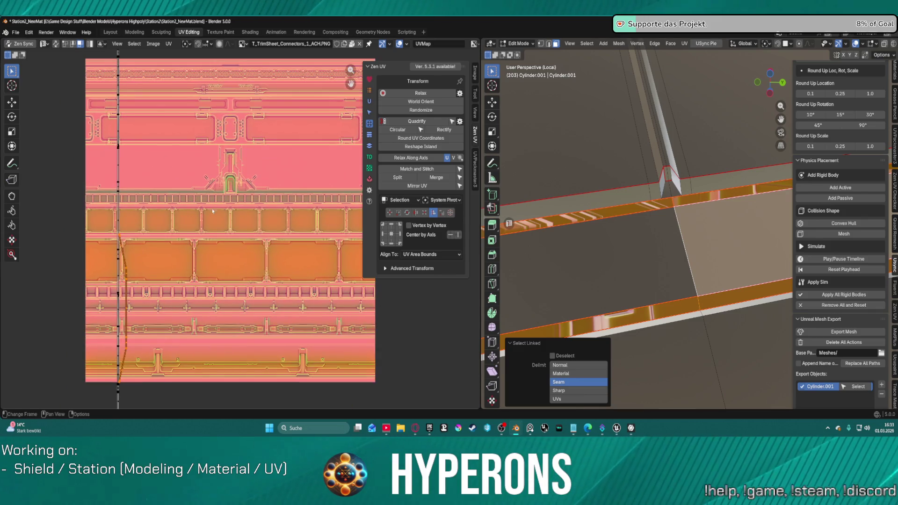
pyautogui.moveTo(141, 243); pyautogui.dragTo(285, 198, button='middle')
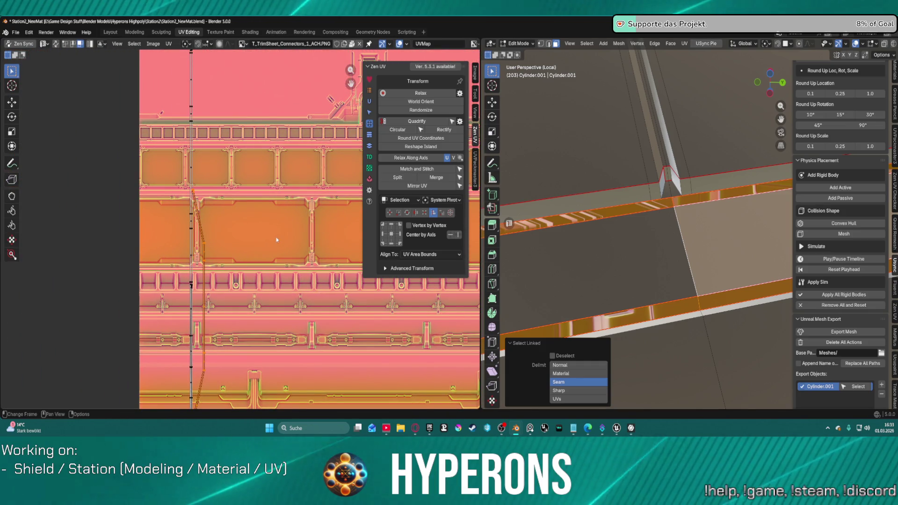
pyautogui.click(683, 203)
pyautogui.click(682, 224)
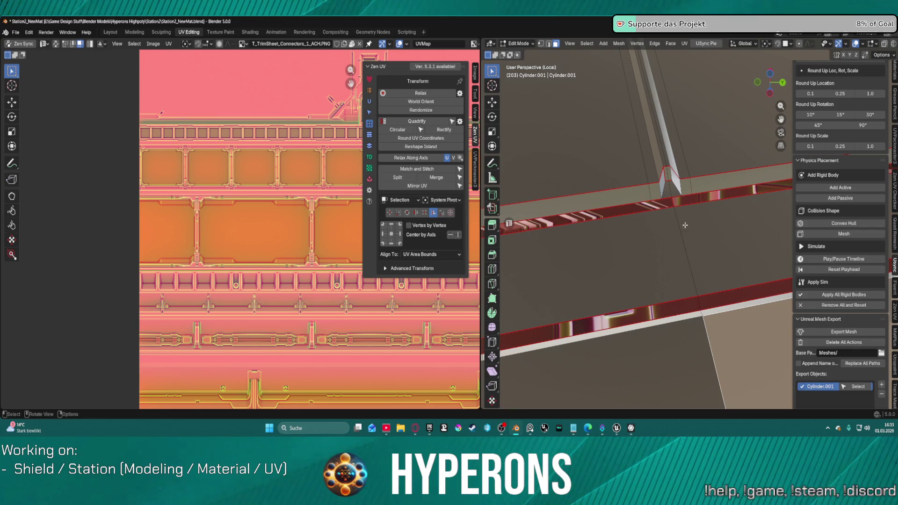
# - Delete the junction face using Only Edges & Faces, then select the strip segment up to its seams
pyautogui.press('x')
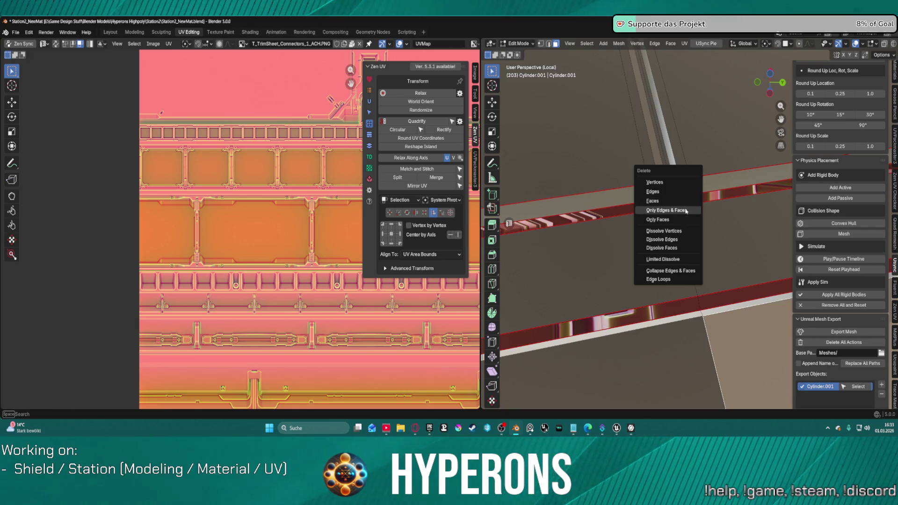
pyautogui.click(684, 202)
pyautogui.hotkey('ctrl', 'l')
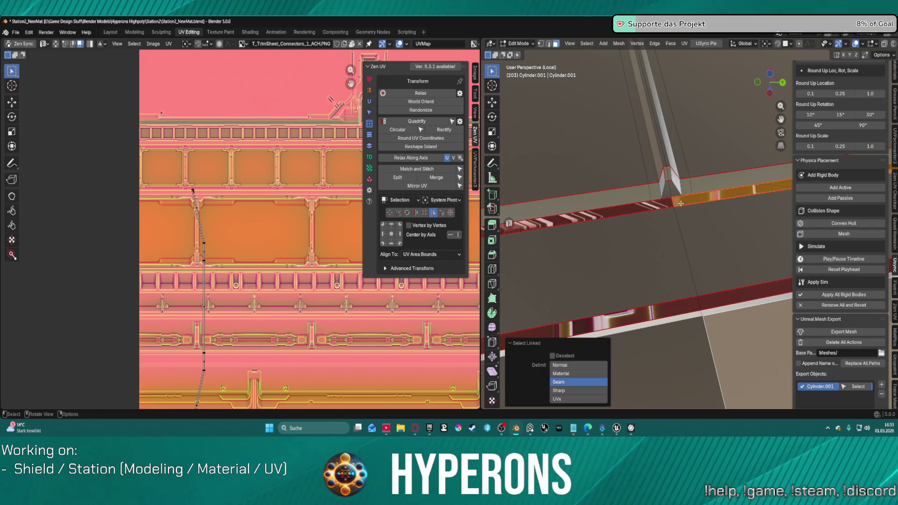
pyautogui.scroll(3, 219, 253)
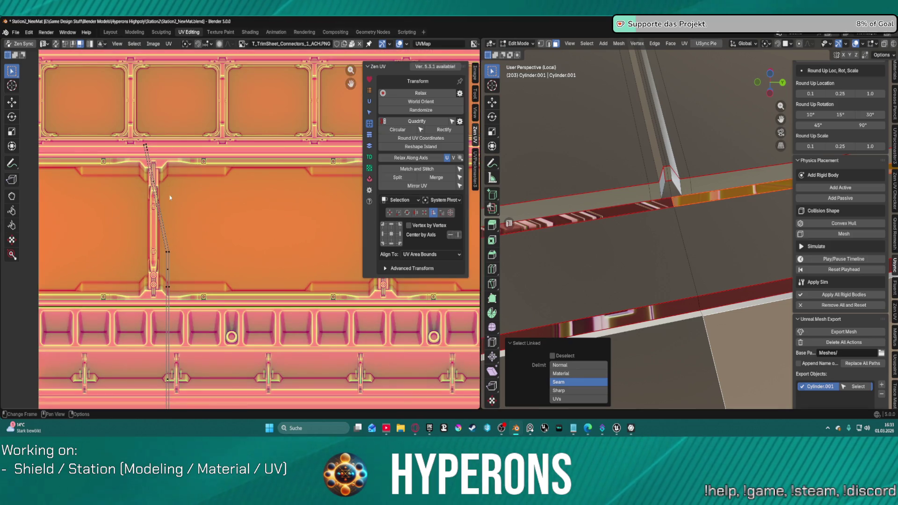
pyautogui.scroll(-3, 219, 253)
pyautogui.moveTo(674, 227)
pyautogui.mouseDown(button='middle')
pyautogui.moveTo(596, 260)
pyautogui.moveTo(608, 260)
pyautogui.mouseUp(button='middle')
# - Reselect the strip, switching between single faces and seam-linked selections
pyautogui.click(619, 262)
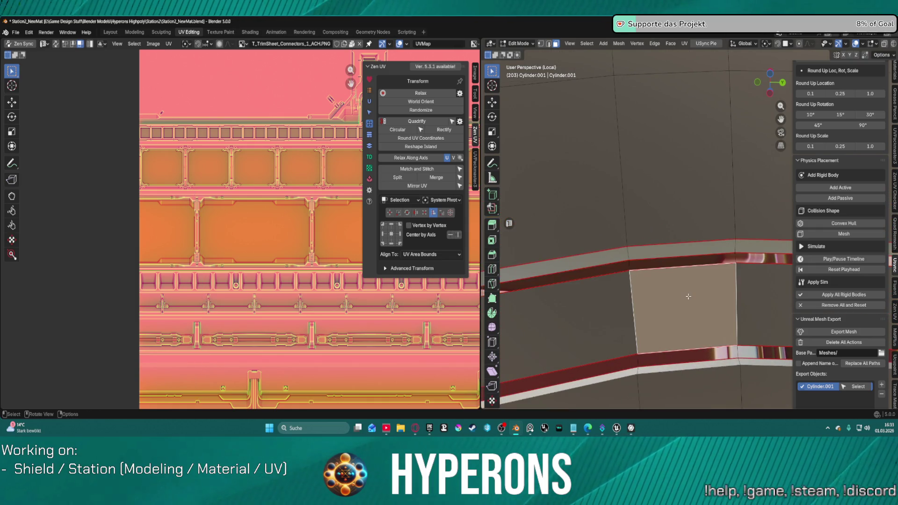
pyautogui.press('l')
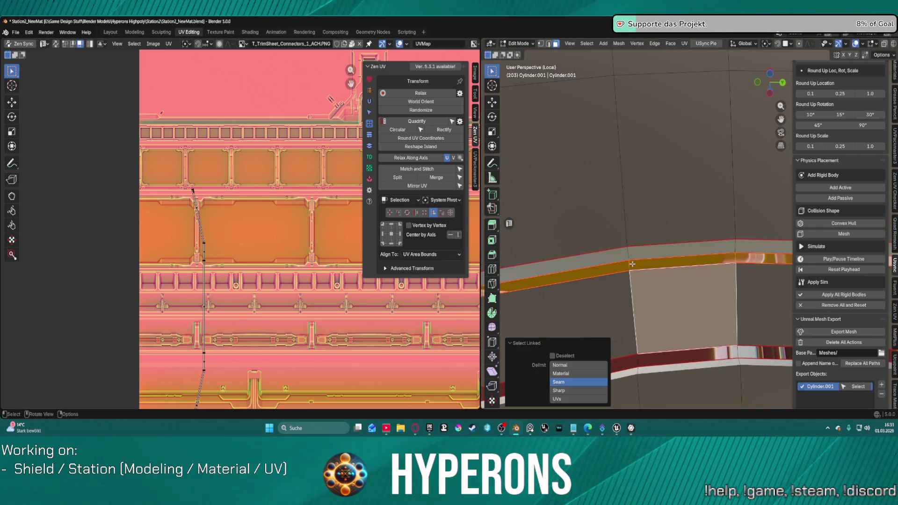
pyautogui.click(209, 244)
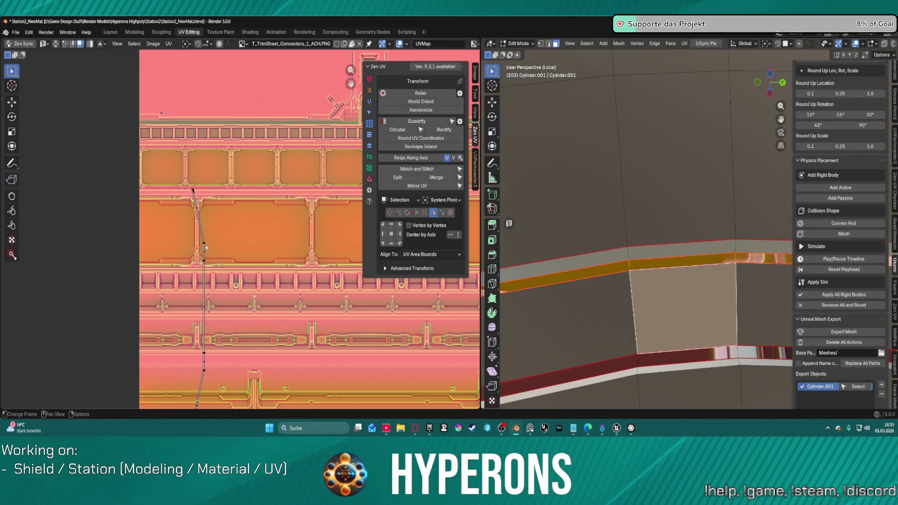
pyautogui.press('l')
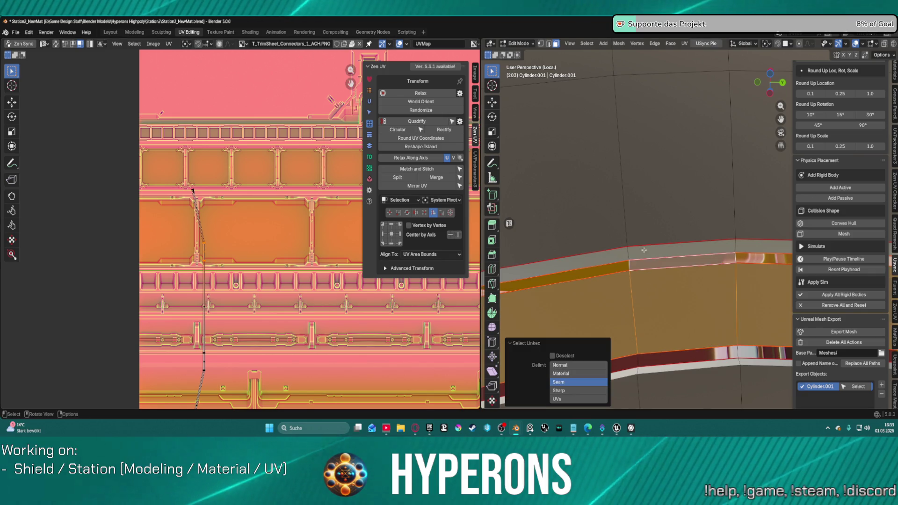
pyautogui.click(620, 187)
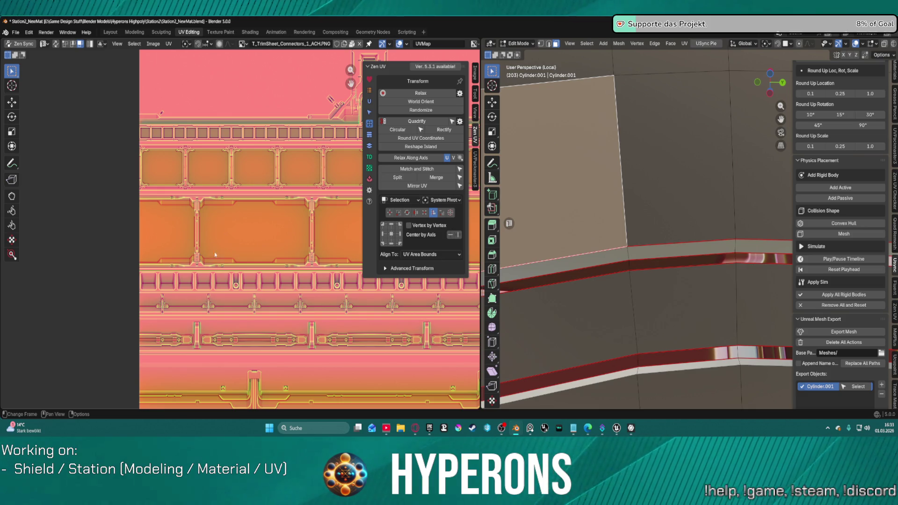
pyautogui.click(648, 267)
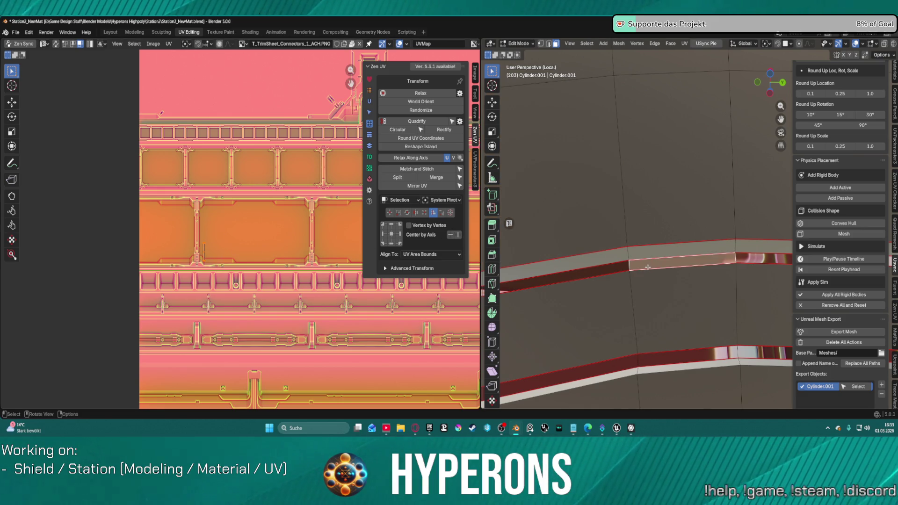
pyautogui.scroll(2, 670, 257)
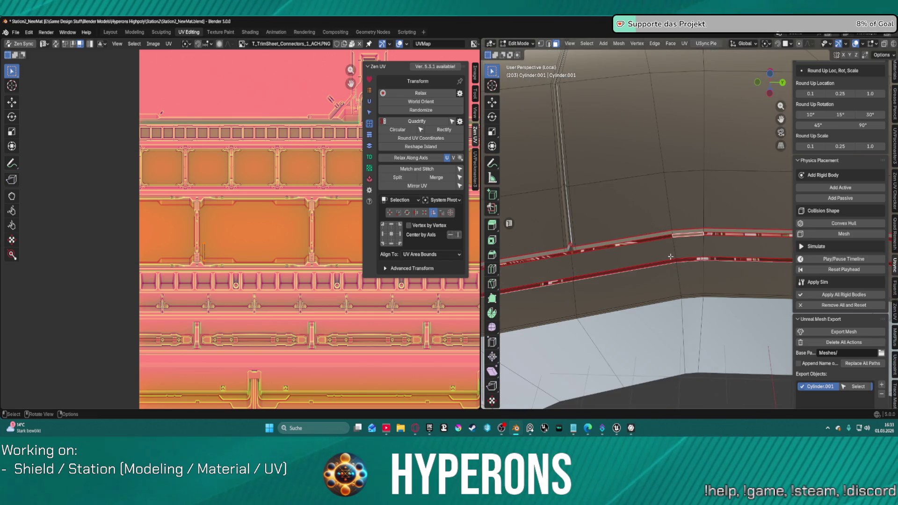
# - Select the whole upper strip up to its seams and inspect it
pyautogui.hotkey('ctrl', 'l')
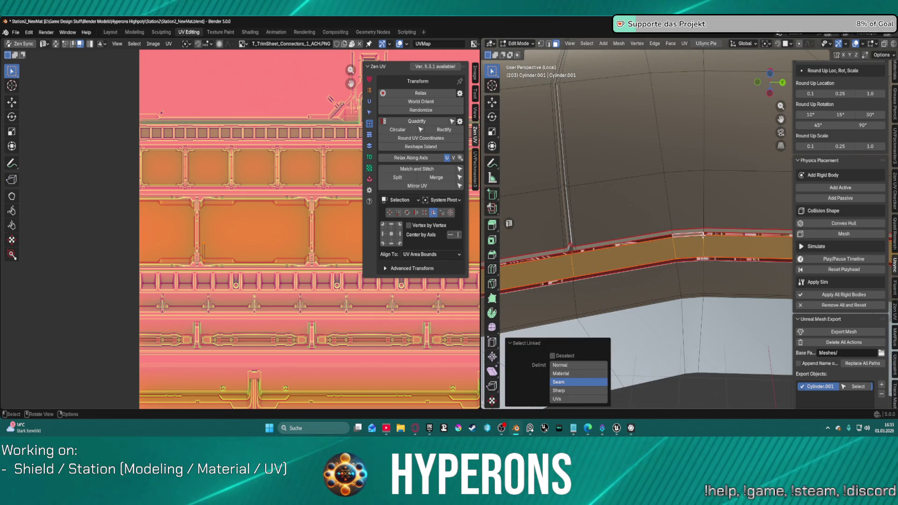
pyautogui.click(702, 303)
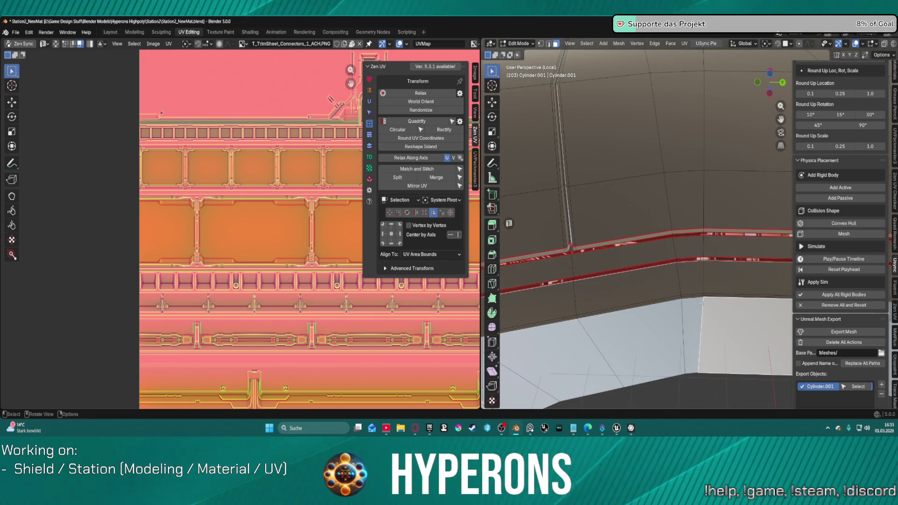
pyautogui.click(682, 235)
pyautogui.hotkey('ctrl', 'l')
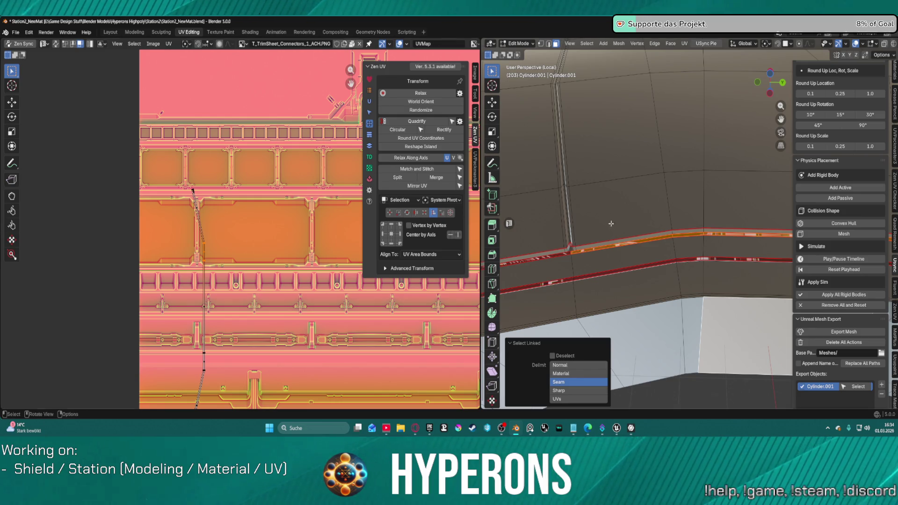
pyautogui.scroll(4, 703, 244)
pyautogui.scroll(-2, 723, 267)
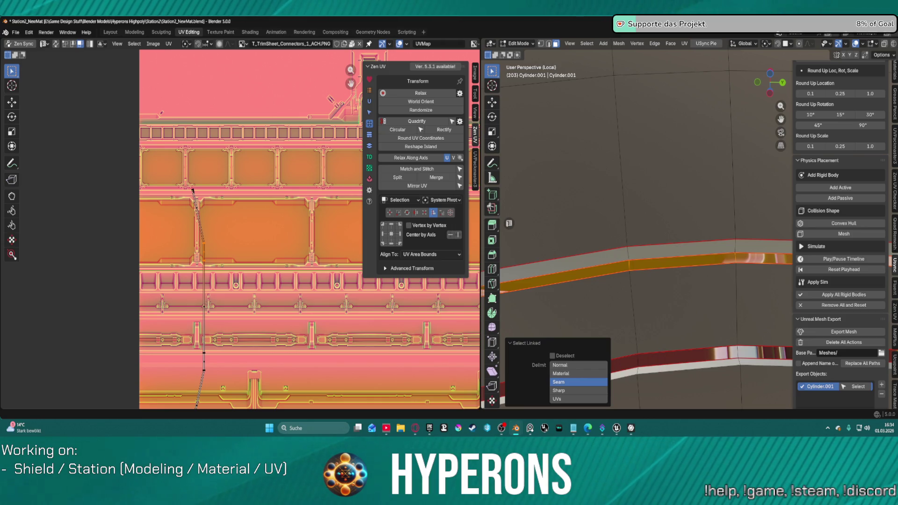
pyautogui.moveTo(673, 210)
pyautogui.keyDown('shift'); pyautogui.mouseDown(button='middle')
pyautogui.moveTo(672, 103)
pyautogui.moveTo(627, 173)
pyautogui.moveTo(638, 168)
pyautogui.mouseUp(button='middle'); pyautogui.keyUp('shift')
pyautogui.moveTo(591, 270); pyautogui.dragTo(619, 257, button='middle')
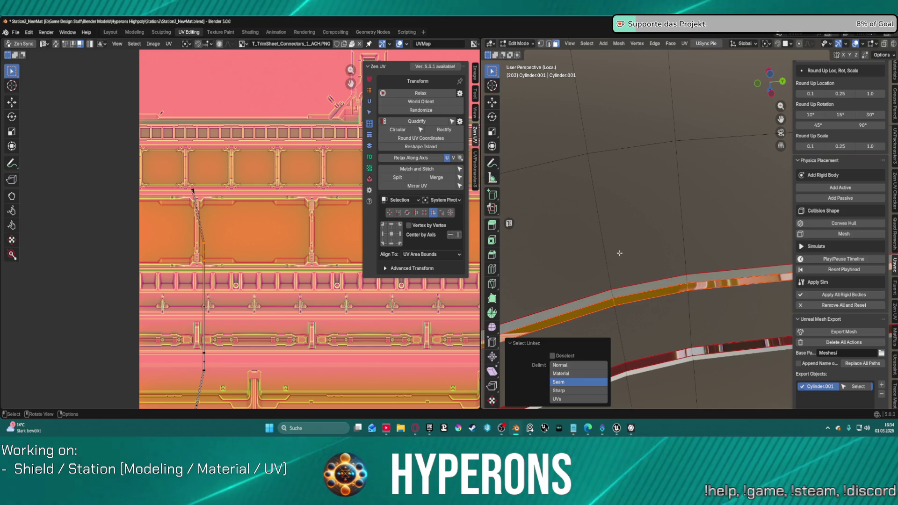
pyautogui.moveTo(621, 218)
pyautogui.mouseDown(button='middle')
pyautogui.moveTo(639, 240)
pyautogui.moveTo(615, 256)
pyautogui.mouseUp(button='middle')
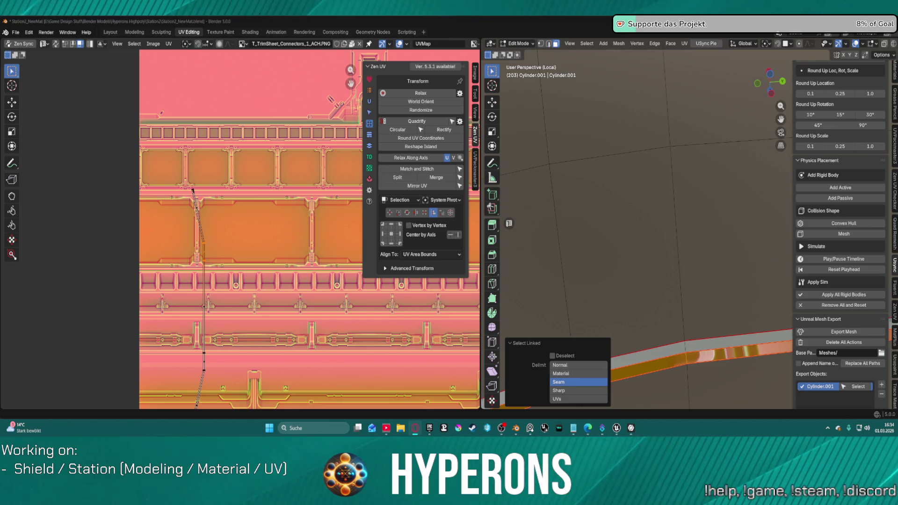
pyautogui.moveTo(662, 245)
pyautogui.mouseDown(button='middle')
pyautogui.moveTo(717, 194)
pyautogui.moveTo(684, 210)
pyautogui.mouseUp(button='middle')
pyautogui.moveTo(549, 240); pyautogui.dragTo(641, 198, button='middle')
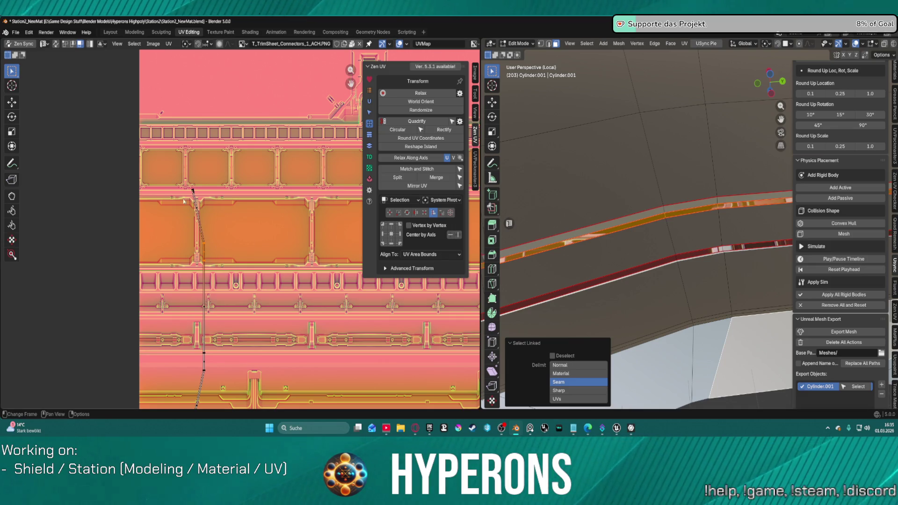
pyautogui.moveTo(709, 201); pyautogui.dragTo(656, 230, button='middle')
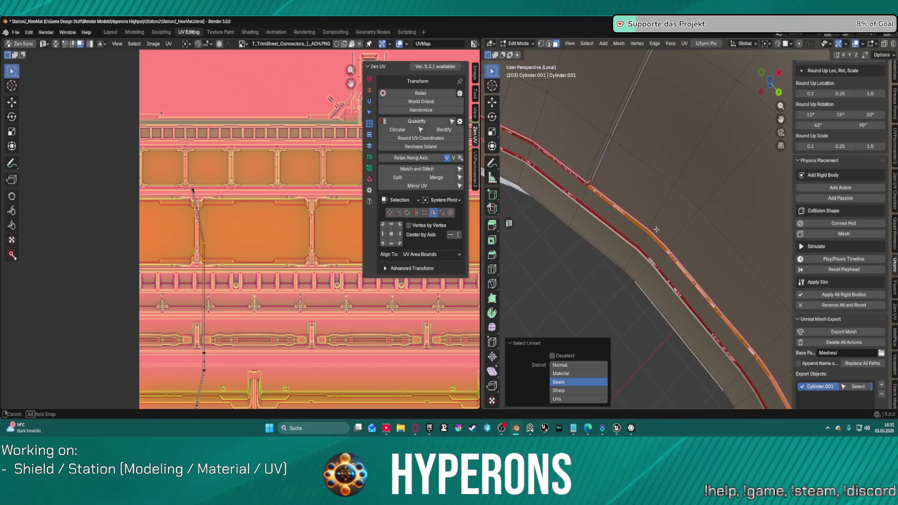
# - Rectify the selected strip's UV island into a straight grid
pyautogui.click(204, 247)
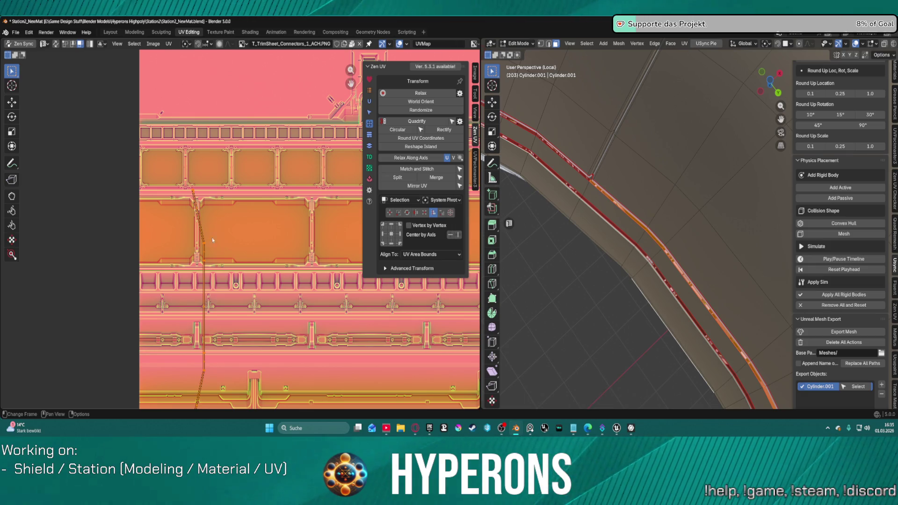
pyautogui.click(423, 124)
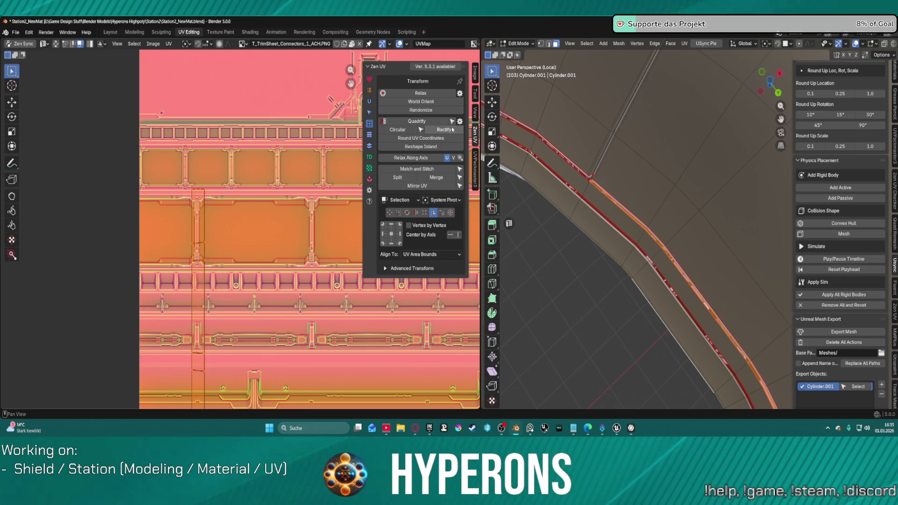
pyautogui.scroll(-3, 250, 202)
pyautogui.scroll(3, 245, 236)
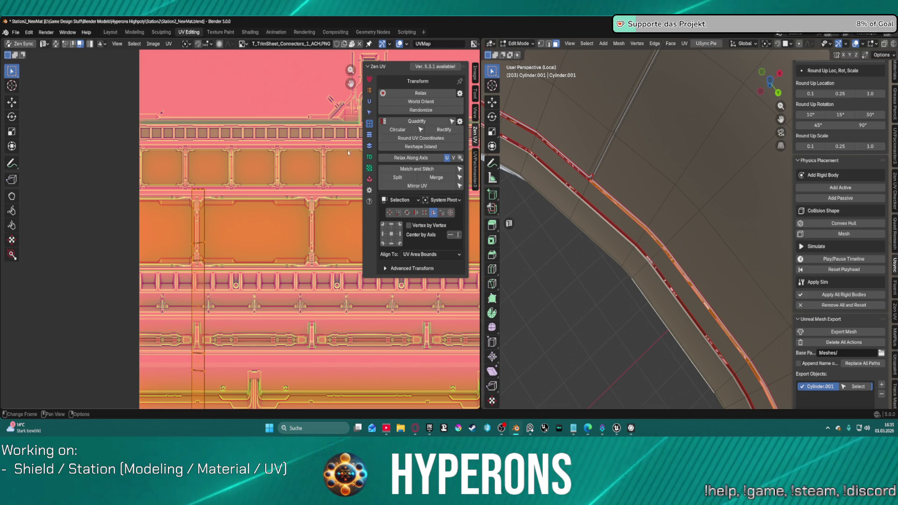
pyautogui.scroll(-1, 332, 135)
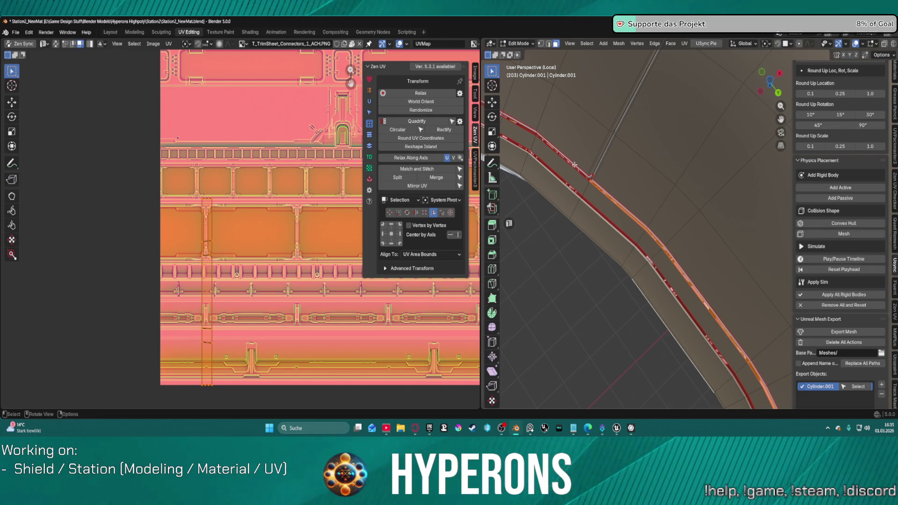
# - Select the connected strip, rectify its island, and World Orient it to lie horizontally
pyautogui.hotkey('ctrl', 'l')
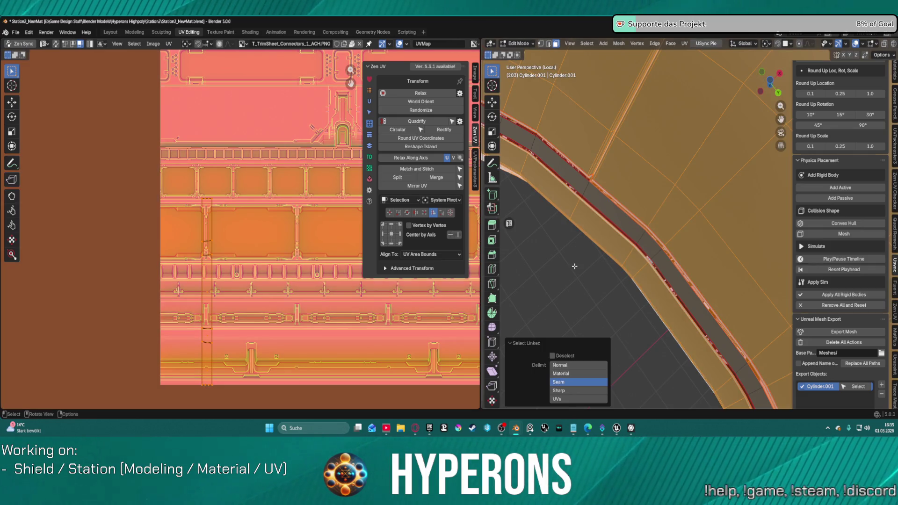
pyautogui.click(574, 266)
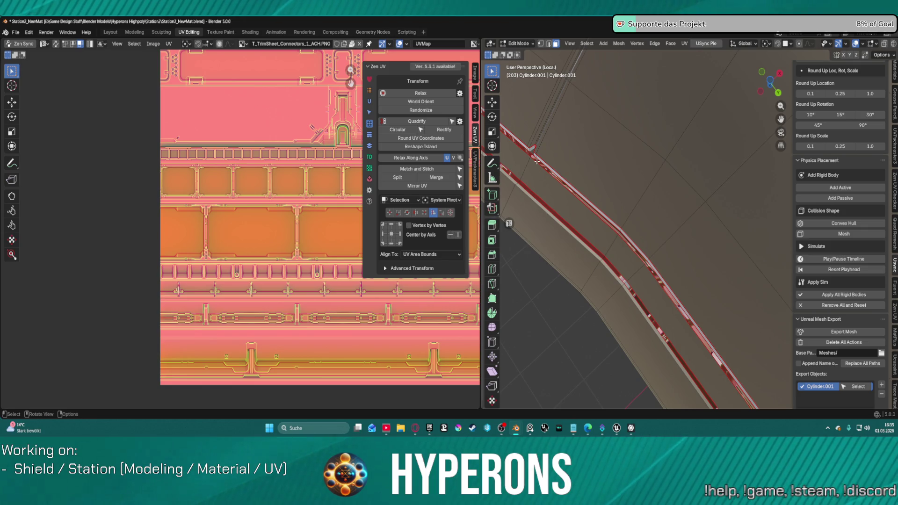
pyautogui.hotkey('ctrl', 'l')
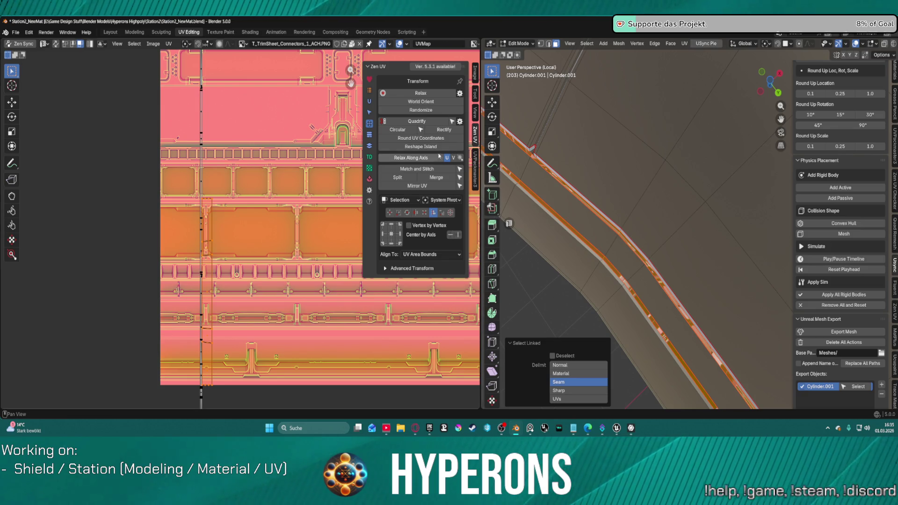
pyautogui.click(441, 131)
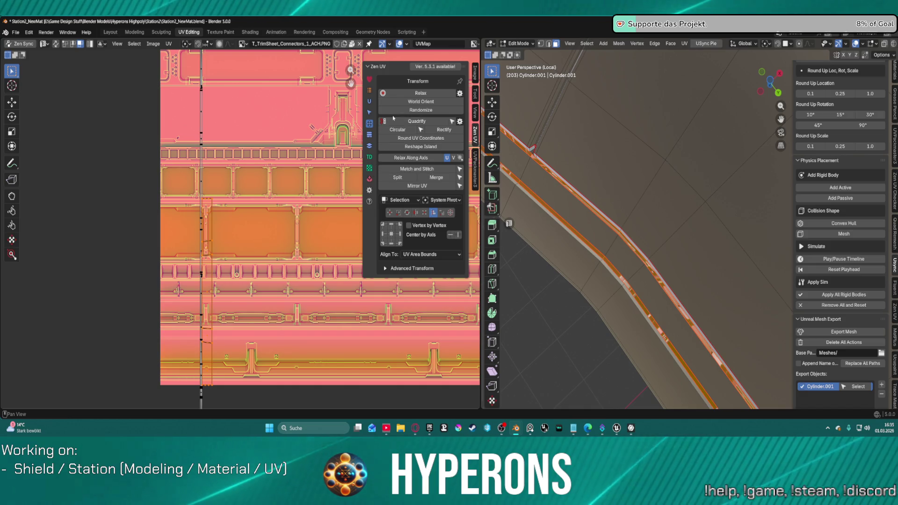
pyautogui.click(425, 102)
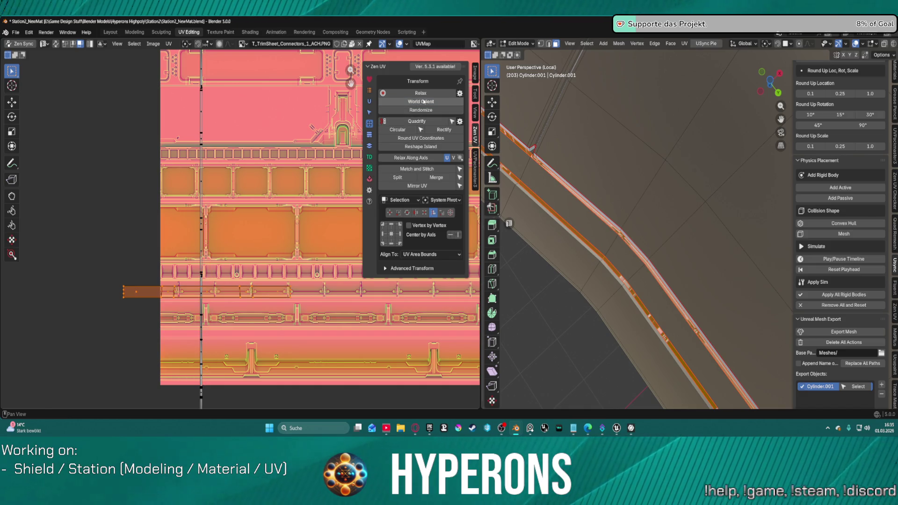
pyautogui.click(424, 102)
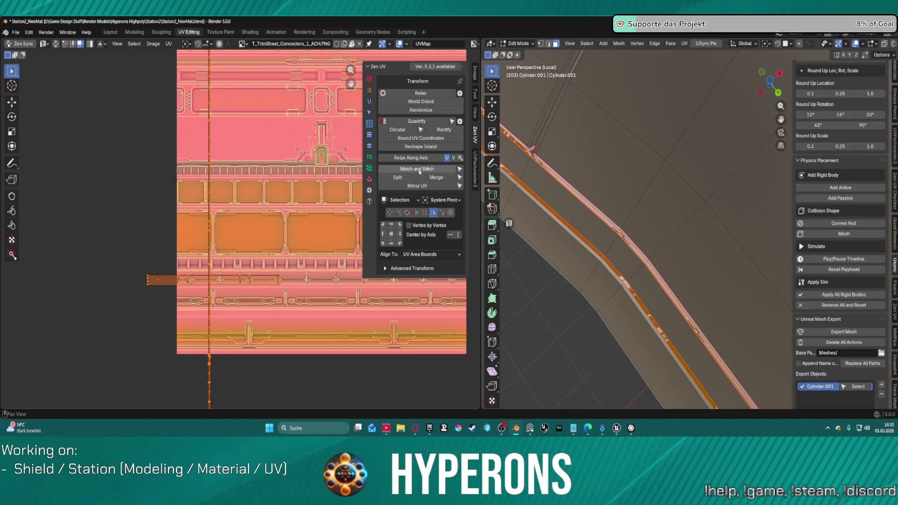
pyautogui.click(420, 103)
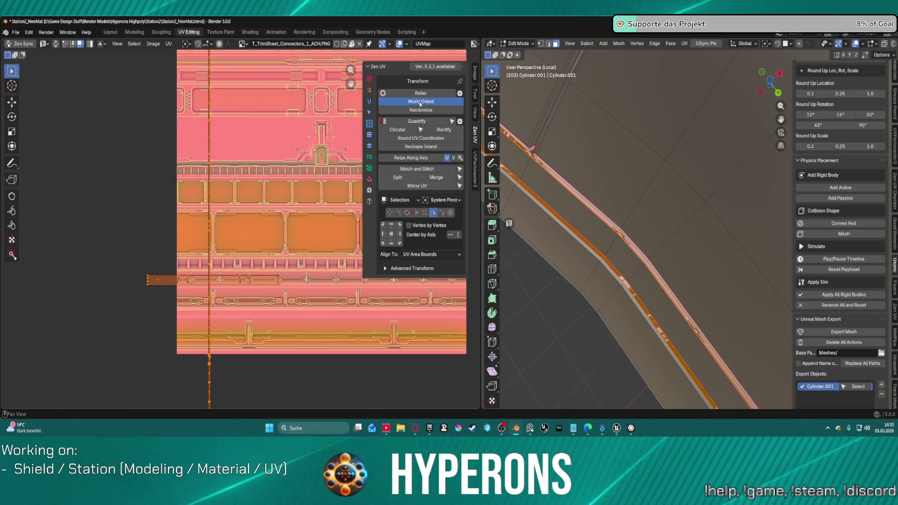
# - Relax and rectify both strip islands into rectangular grids, then select all UV islands
pyautogui.click(429, 95)
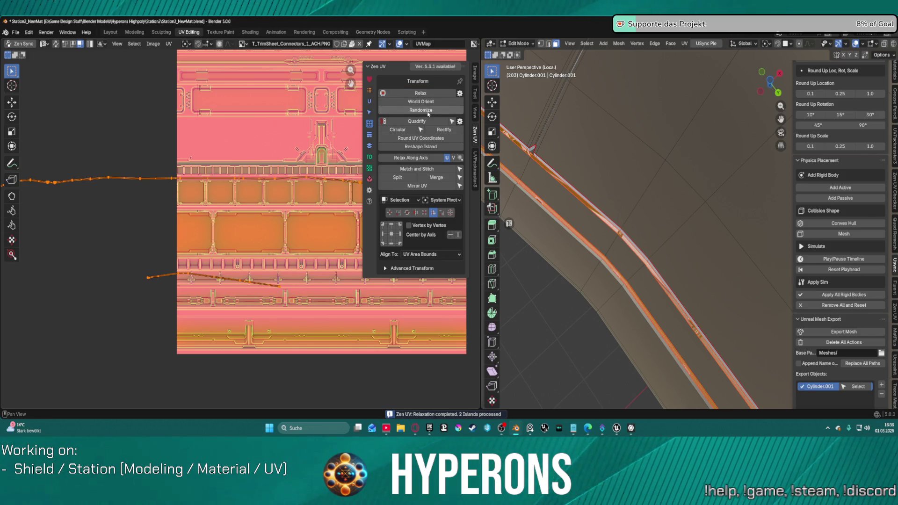
pyautogui.click(441, 131)
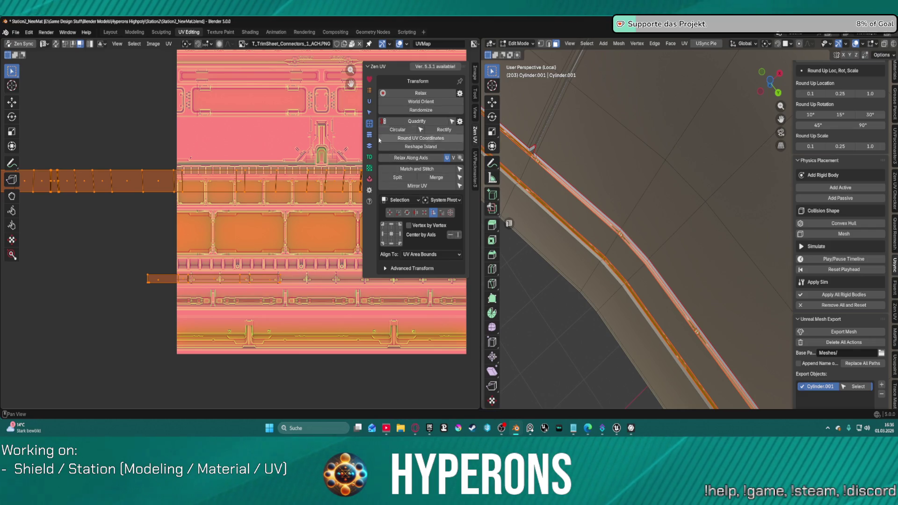
pyautogui.click(369, 158)
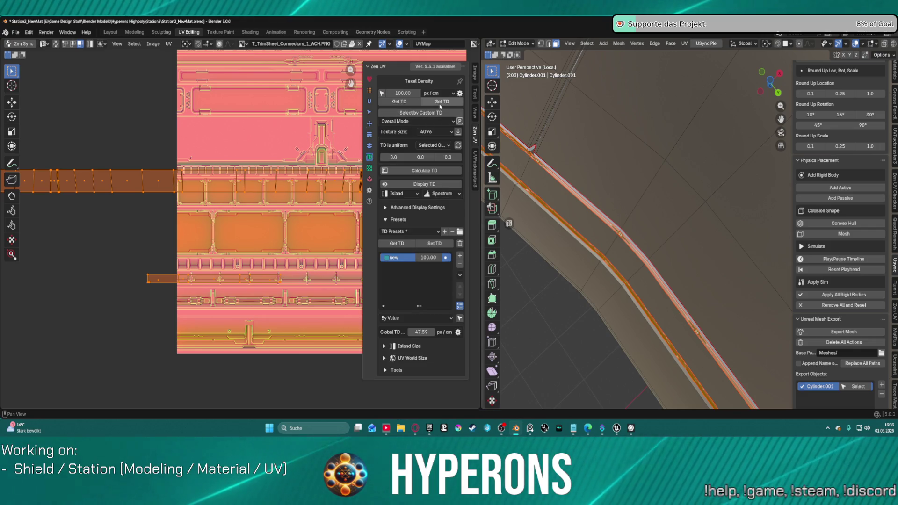
pyautogui.click(185, 153)
pyautogui.press('a')
pyautogui.scroll(-5, 250, 229)
pyautogui.scroll(4, 250, 229)
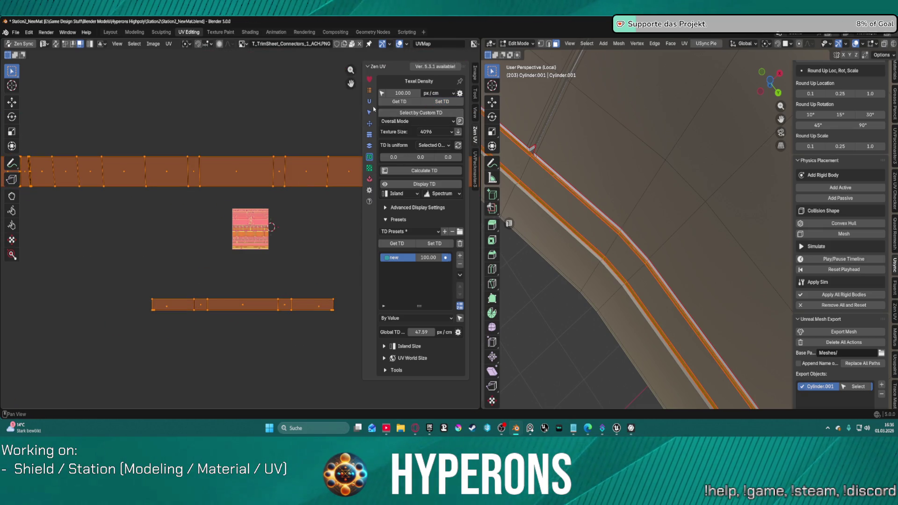
# - Center-align both strips and Match and Stitch the upper strip onto the lower one
pyautogui.click(369, 124)
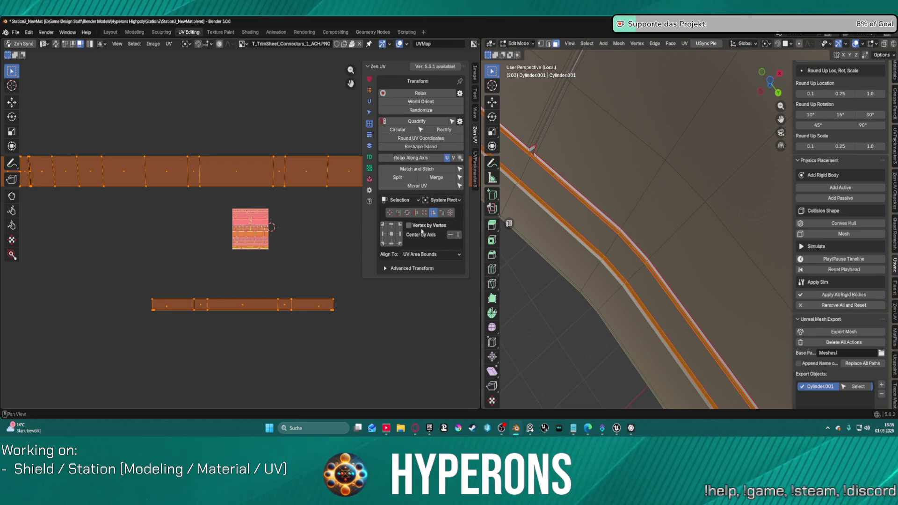
pyautogui.click(393, 235)
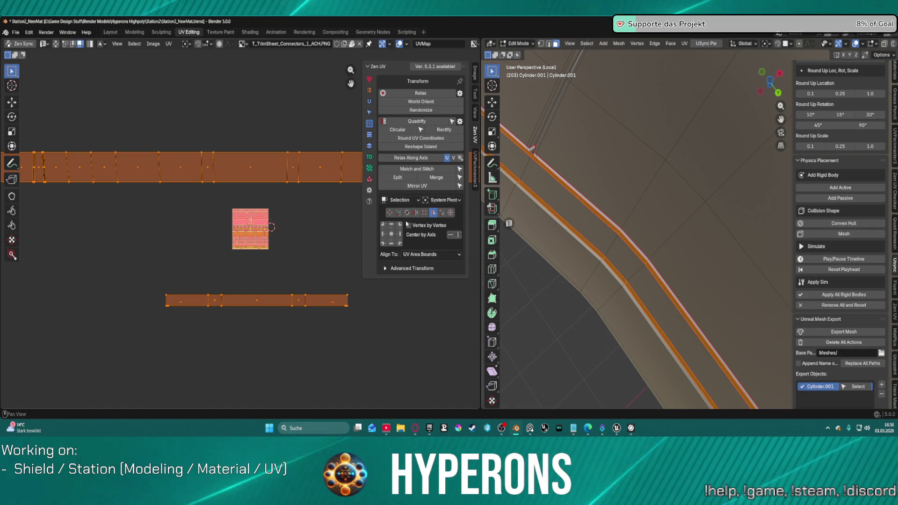
pyautogui.click(441, 214)
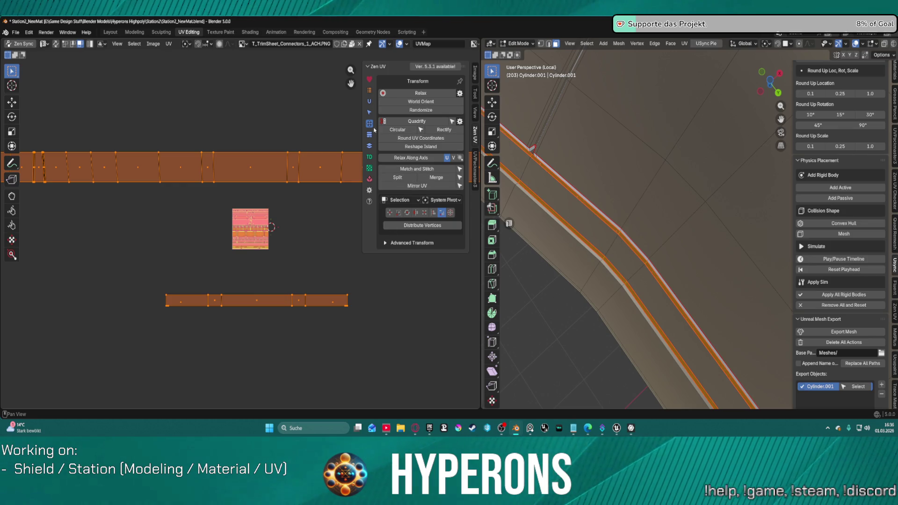
pyautogui.click(408, 169)
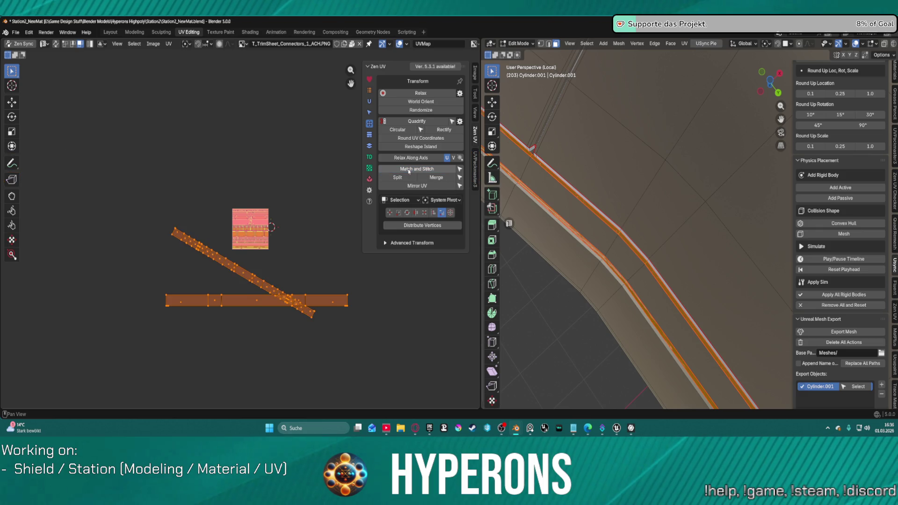
# - World Orient the tilted strip horizontally and stack the strip islands with Simple stacking
pyautogui.click(420, 102)
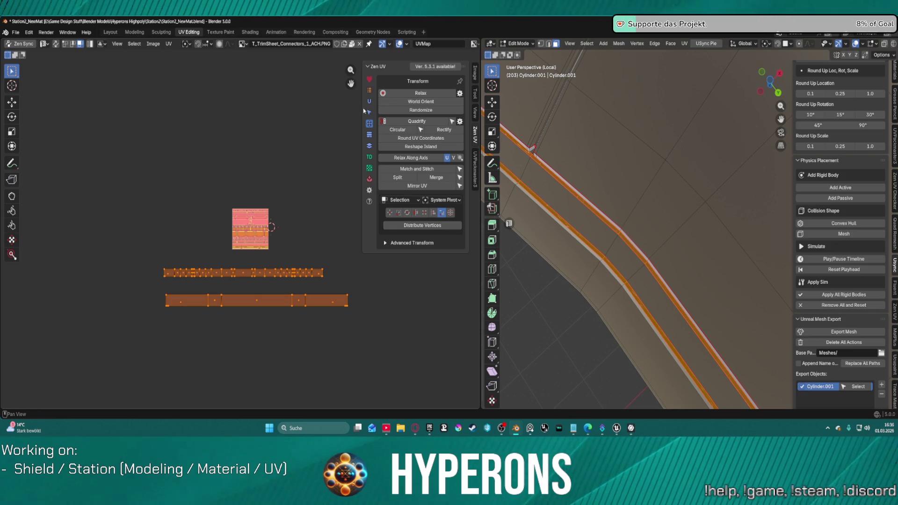
pyautogui.click(369, 146)
pyautogui.click(400, 102)
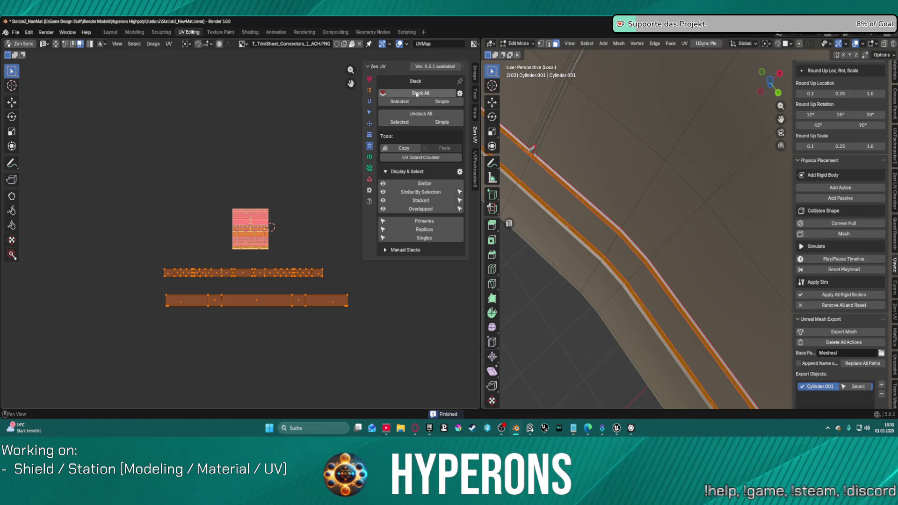
pyautogui.click(438, 103)
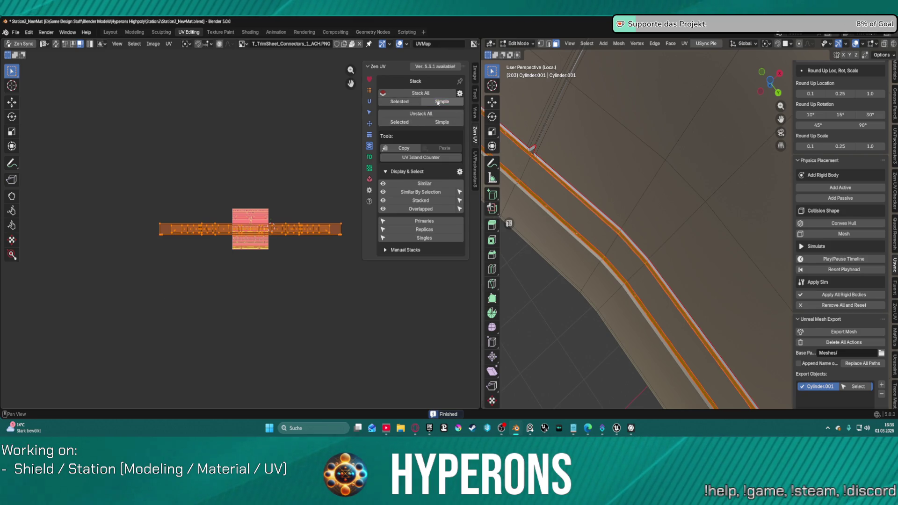
pyautogui.scroll(3, 261, 209)
pyautogui.scroll(1, 260, 209)
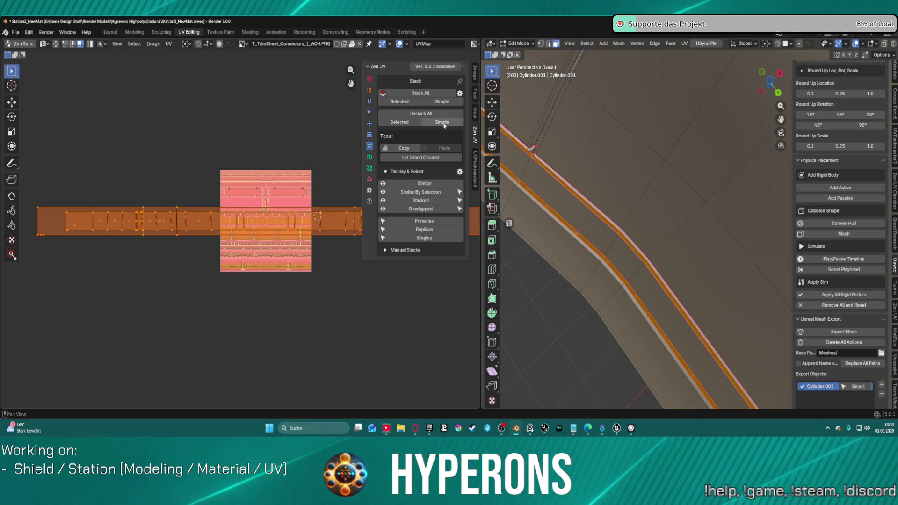
# - Set the strips' texel density to 100 px/cm with Set TD
pyautogui.click(369, 157)
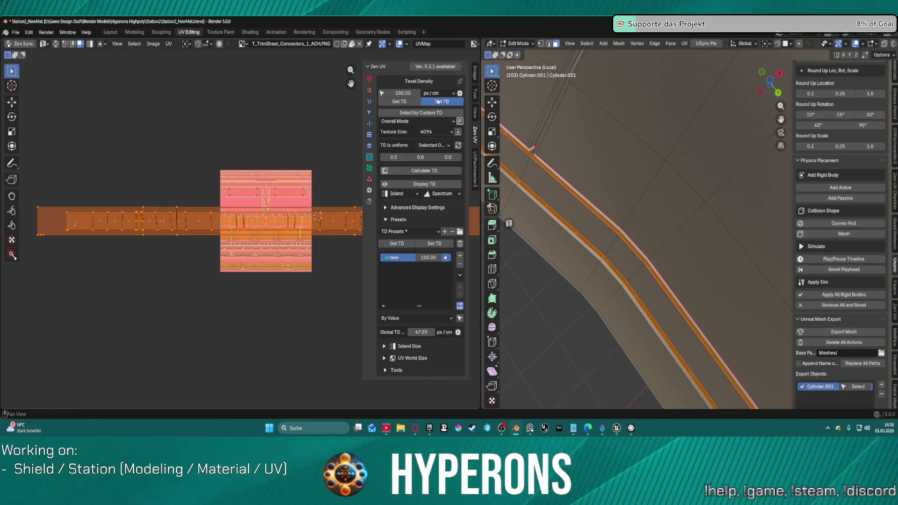
pyautogui.click(438, 102)
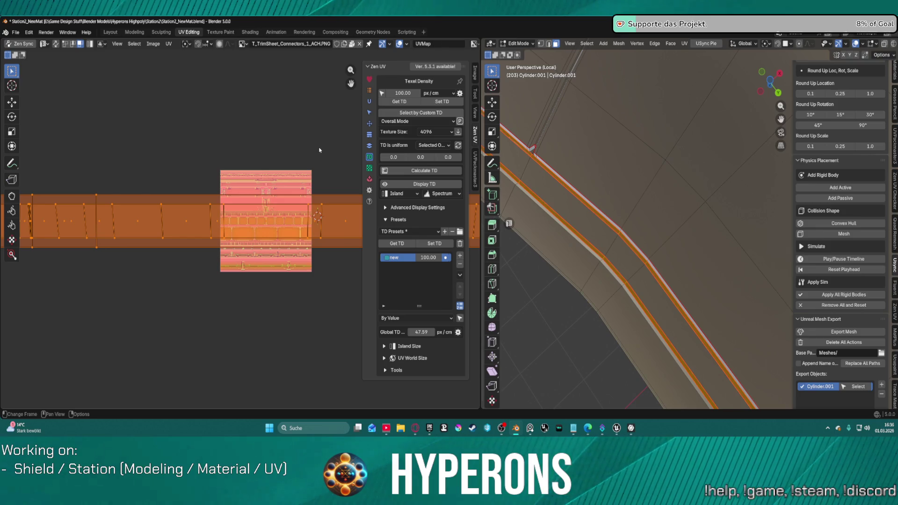
pyautogui.scroll(-4, 194, 188)
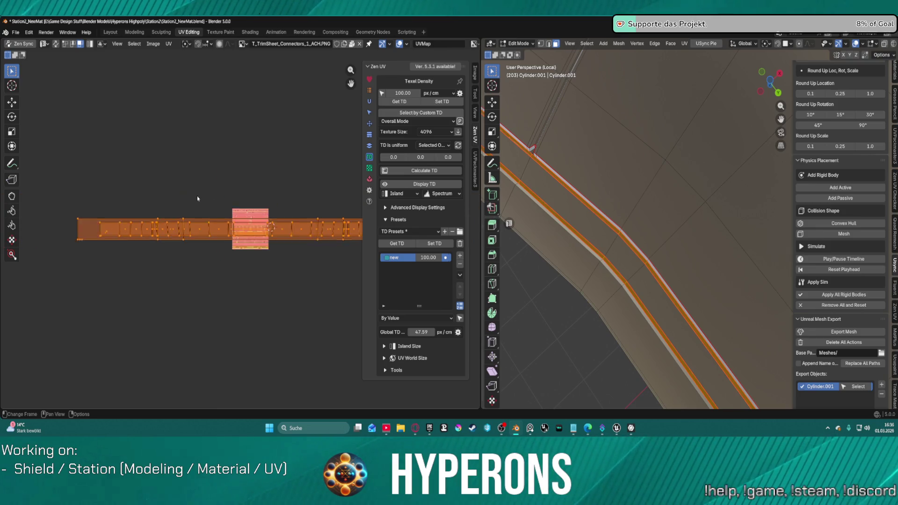
pyautogui.scroll(2, 198, 199)
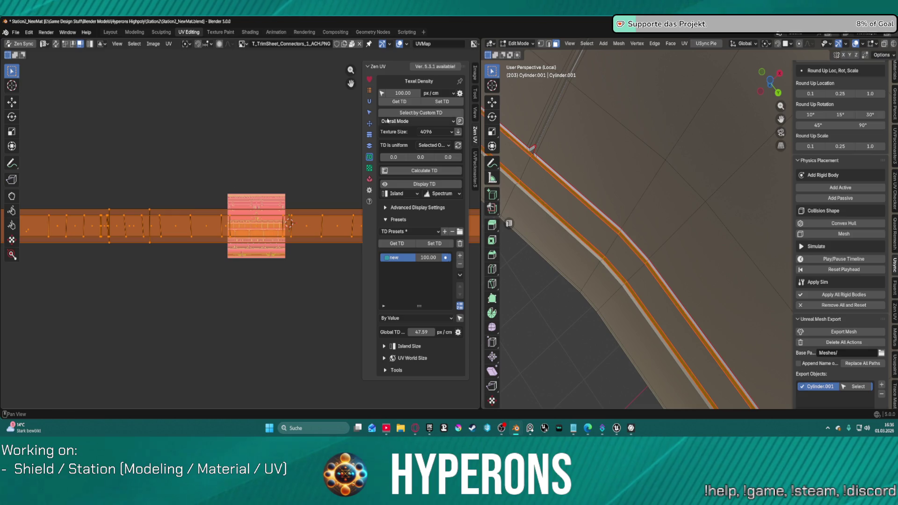
pyautogui.click(369, 101)
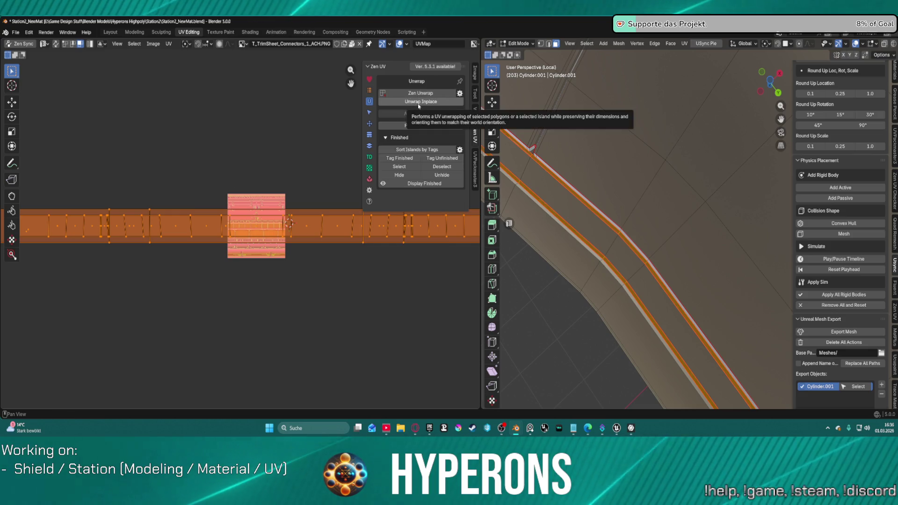
# - Run Zen UV Unwrap Inplace on the strip faces and orbit the ring to check the result
pyautogui.click(419, 102)
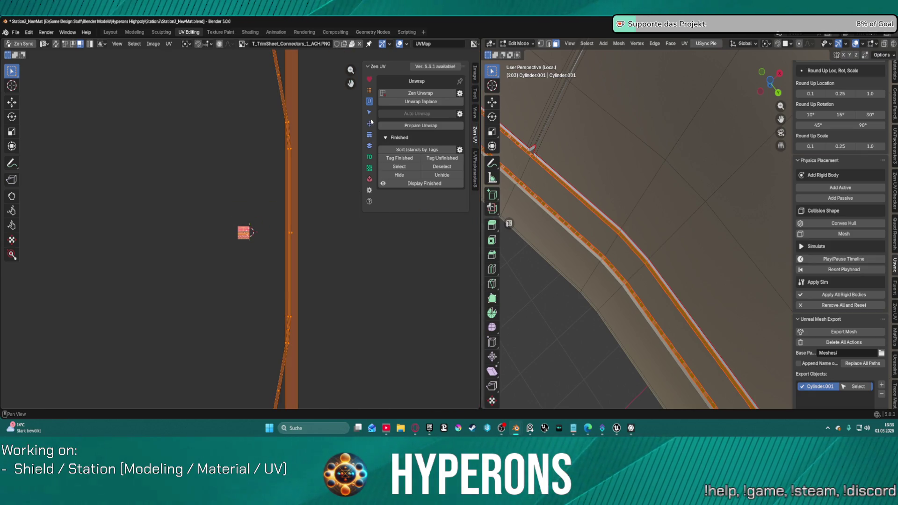
pyautogui.scroll(-3, 332, 163)
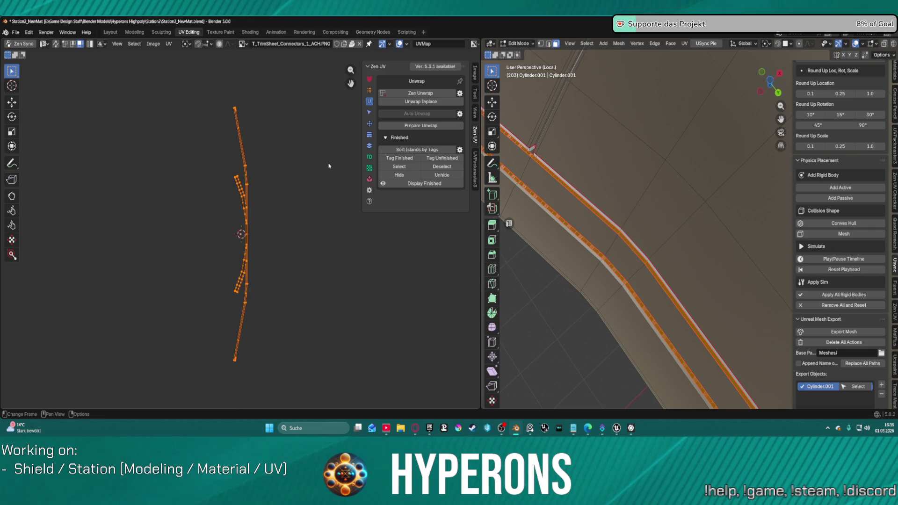
pyautogui.moveTo(561, 133)
pyautogui.mouseDown(button='middle')
pyautogui.moveTo(588, 208)
pyautogui.moveTo(630, 238)
pyautogui.mouseUp(button='middle')
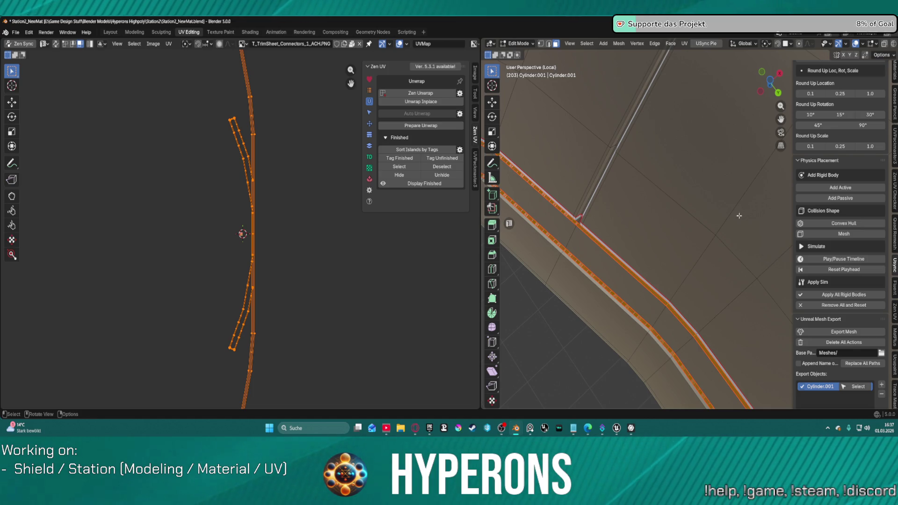
pyautogui.scroll(3, 251, 170)
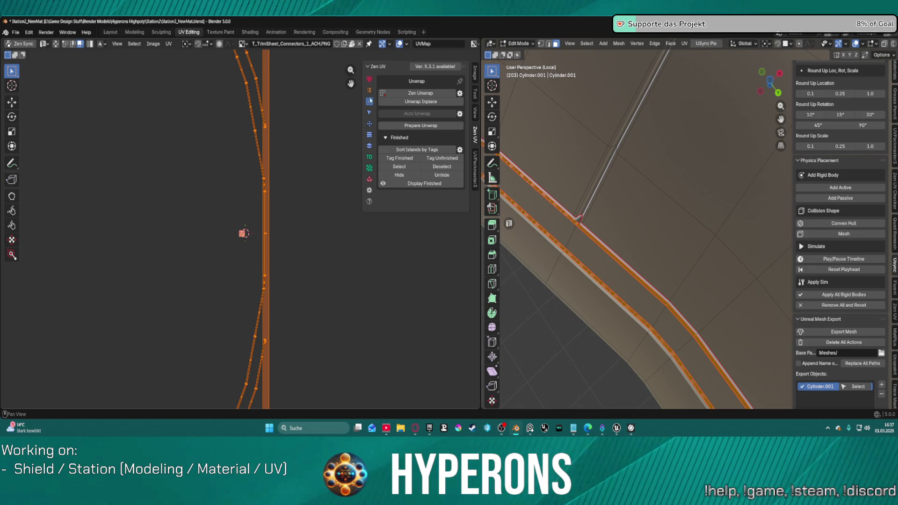
pyautogui.click(368, 124)
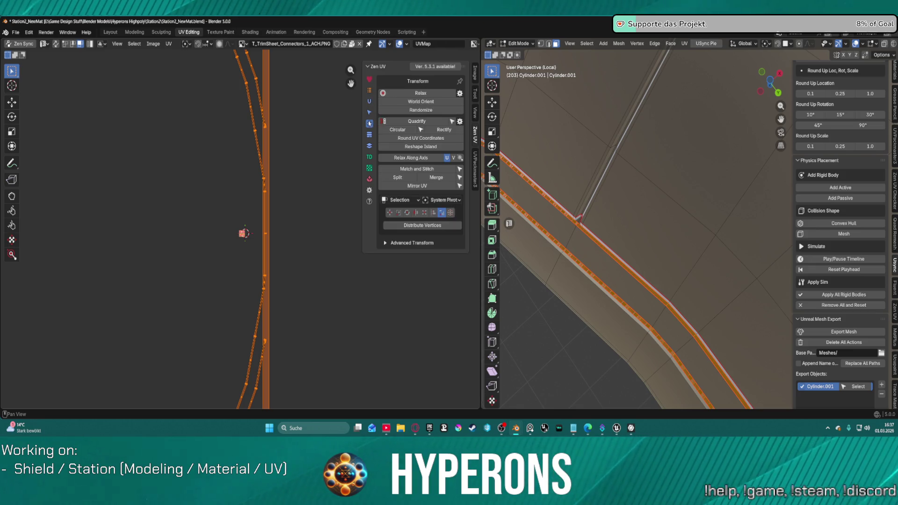
# - Rectify the strip island into a vertical rectangle and World Orient the islands
pyautogui.click(444, 130)
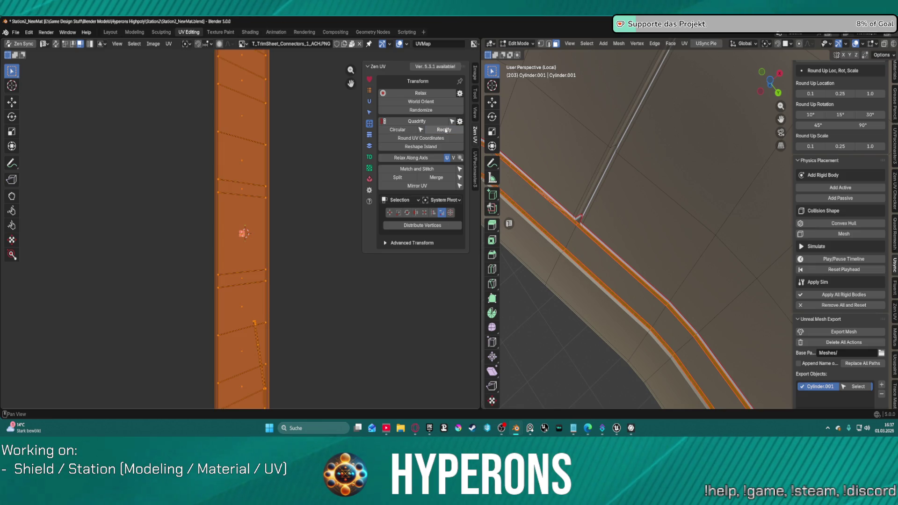
pyautogui.scroll(-5, 276, 167)
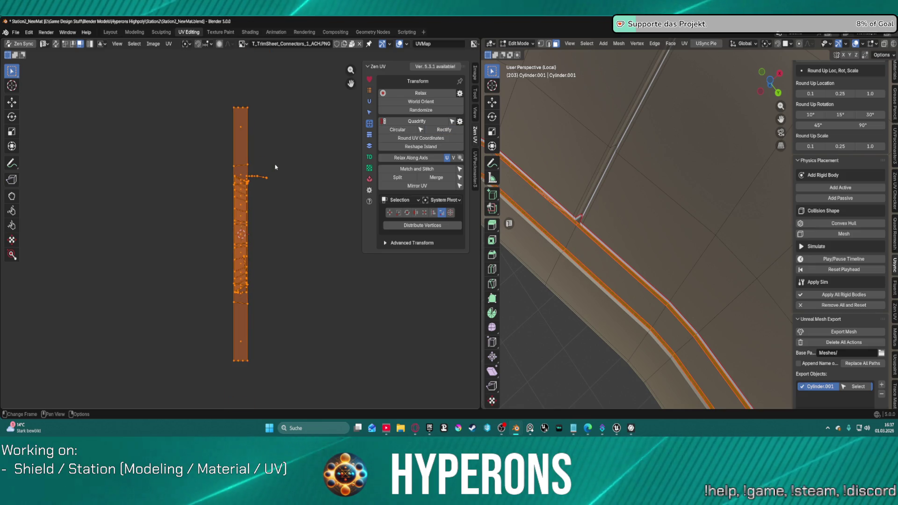
pyautogui.scroll(3, 276, 167)
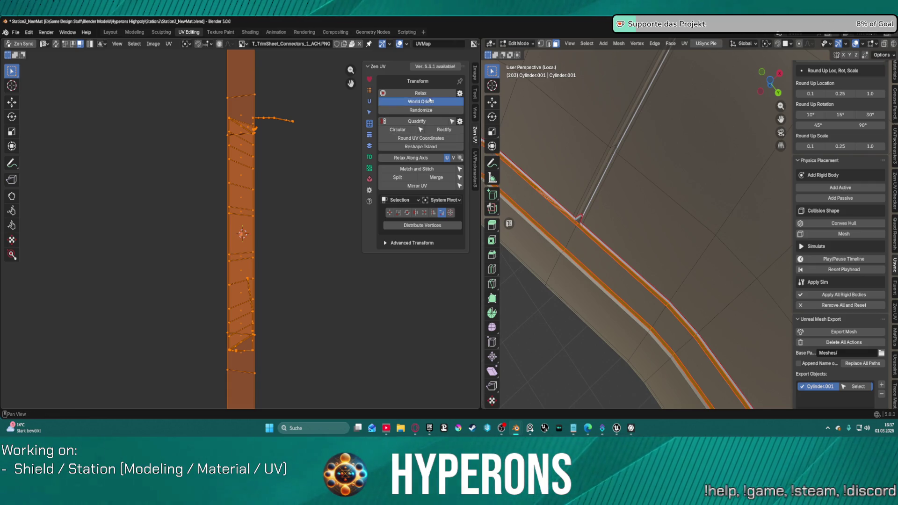
pyautogui.click(430, 100)
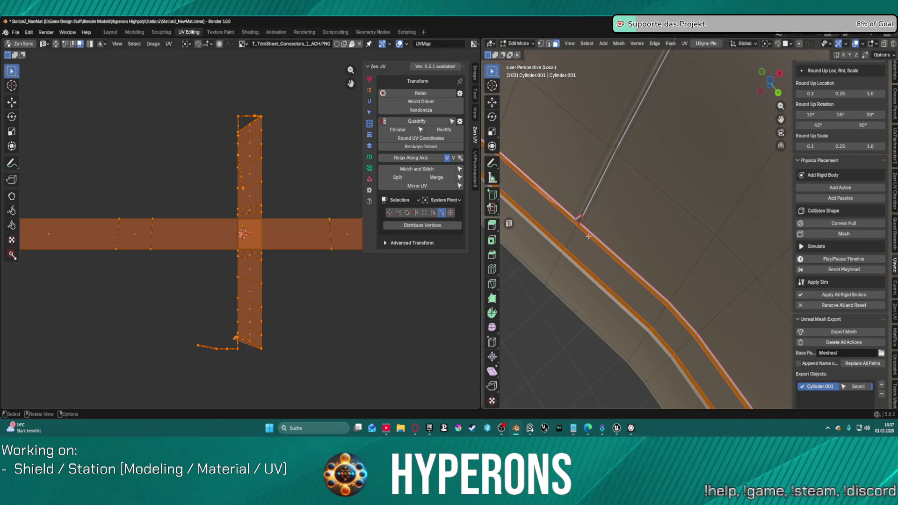
# - Deselect all faces, switch to edge select mode, and go to the Layout workspace
pyautogui.keyDown('shift'); pyautogui.moveTo(589, 236); pyautogui.dragTo(699, 198, button='middle'); pyautogui.keyUp('shift')
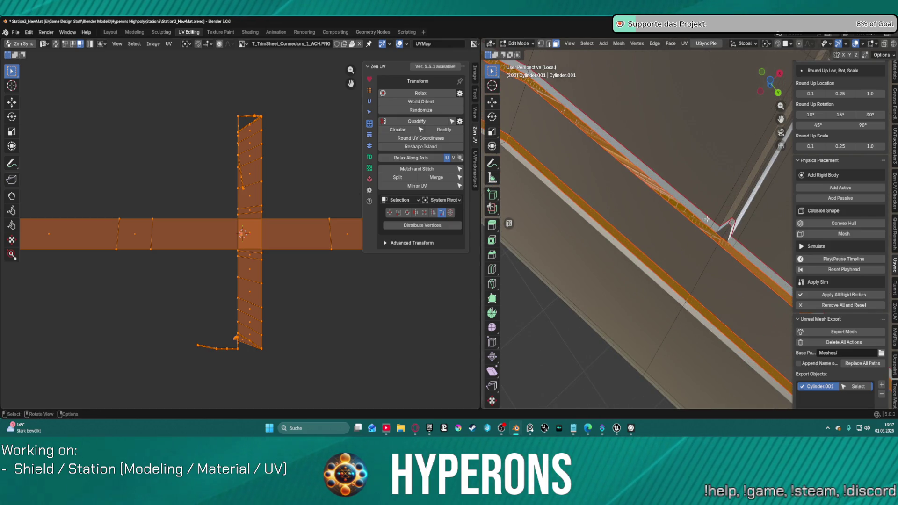
pyautogui.hotkey('alt', 'a')
pyautogui.keyDown('shift'); pyautogui.moveTo(722, 241); pyautogui.dragTo(631, 220, button='middle'); pyautogui.keyUp('shift')
pyautogui.scroll(3, 558, 198)
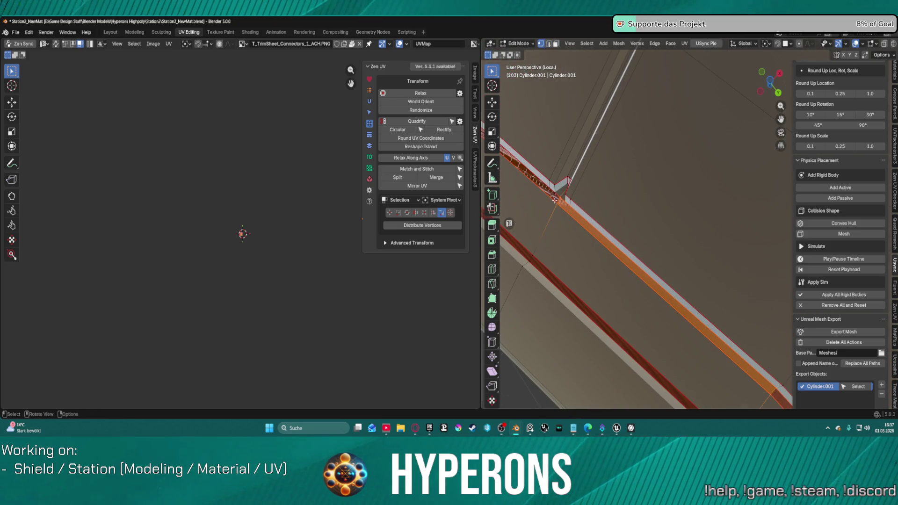
pyautogui.press('2')
pyautogui.scroll(-2, 558, 198)
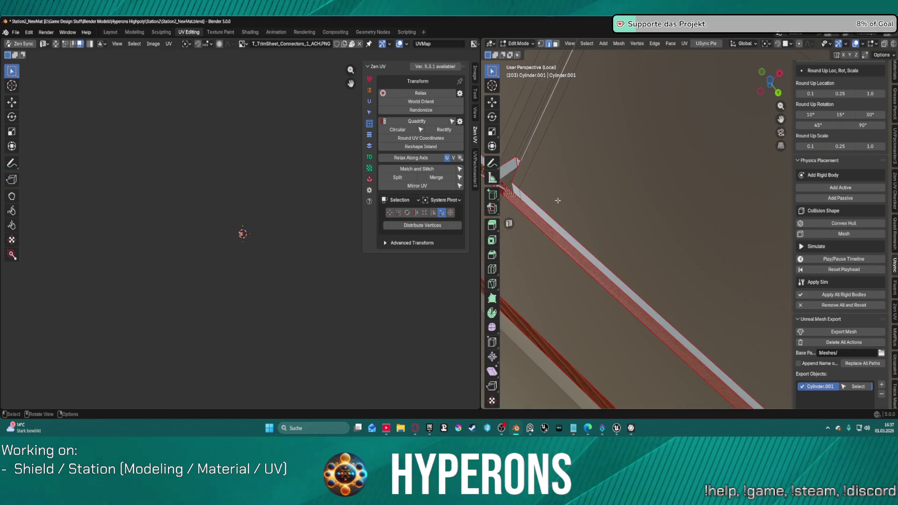
pyautogui.scroll(3, 637, 226)
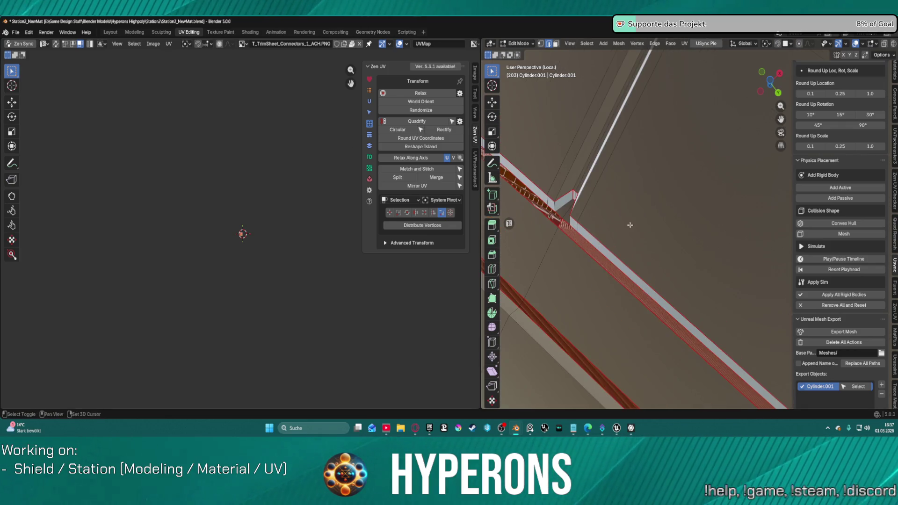
pyautogui.click(110, 32)
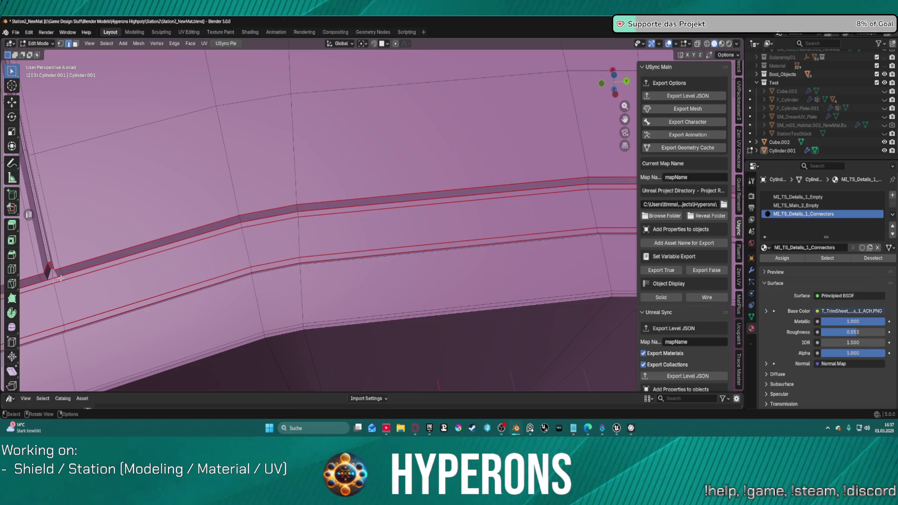
# - Mark the selected edges at the strip's end corner as UV seams
pyautogui.moveTo(491, 170)
pyautogui.mouseDown(button='middle')
pyautogui.moveTo(442, 161)
pyautogui.moveTo(185, 166)
pyautogui.mouseUp(button='middle')
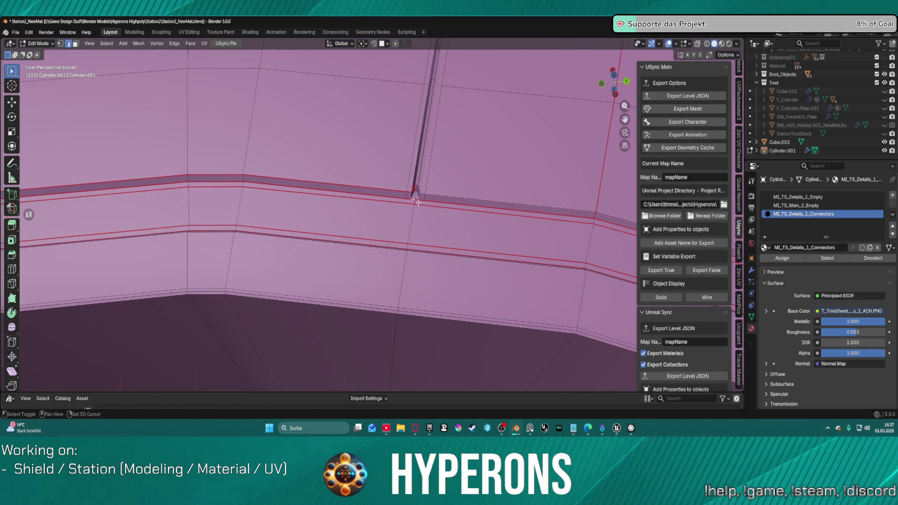
pyautogui.keyDown('shift'); pyautogui.moveTo(414, 203); pyautogui.dragTo(366, 209, button='middle'); pyautogui.keyUp('shift')
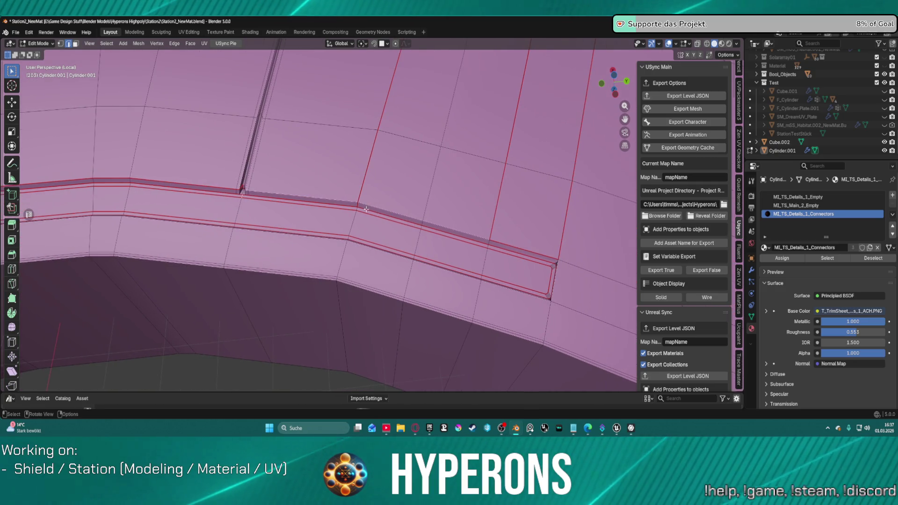
pyautogui.hotkey('ctrl', 'e')
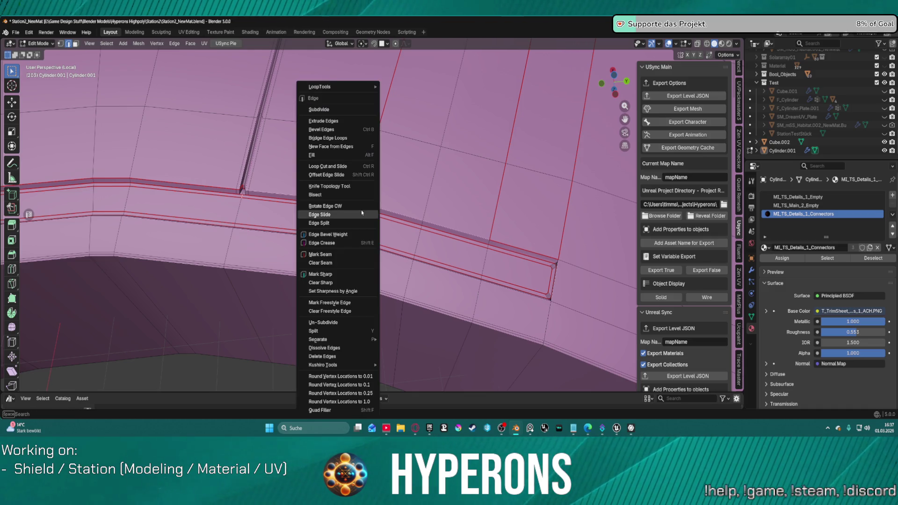
pyautogui.click(335, 255)
pyautogui.scroll(-2, 297, 207)
pyautogui.hotkey('ctrl', 'e')
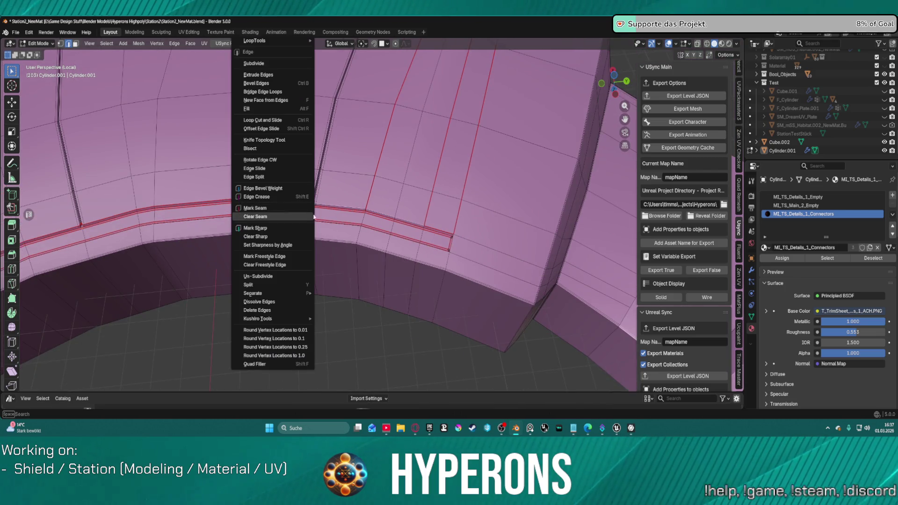
pyautogui.click(315, 219)
pyautogui.scroll(5, 280, 210)
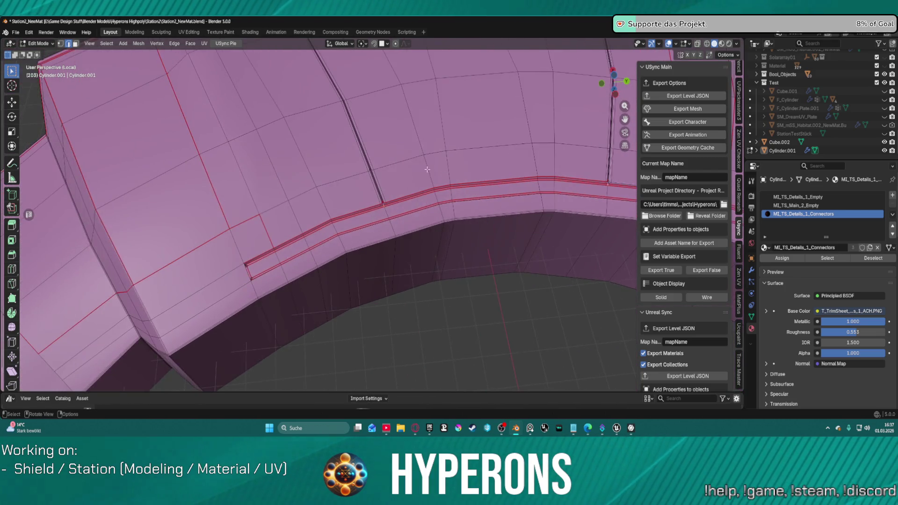
# - Select edges crossing and running along the strip and clear their seams
pyautogui.click(514, 177)
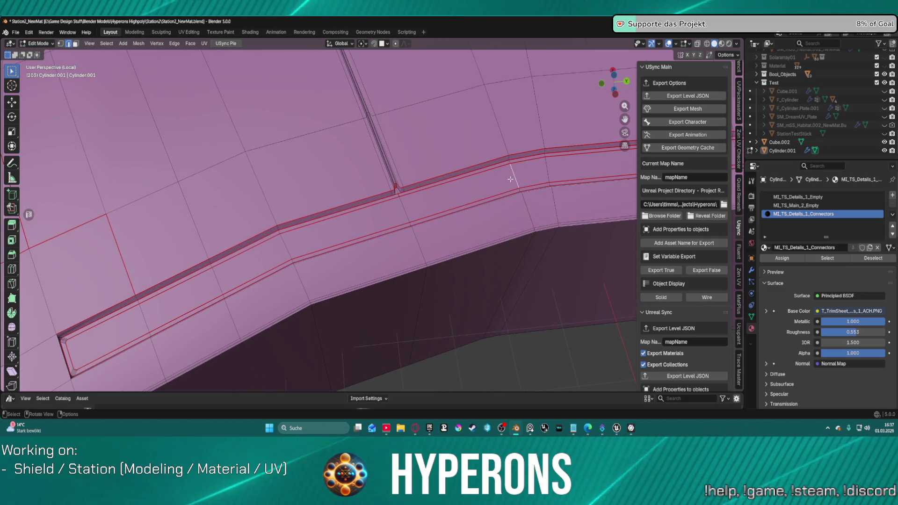
pyautogui.scroll(1, 406, 189)
pyautogui.click(414, 186)
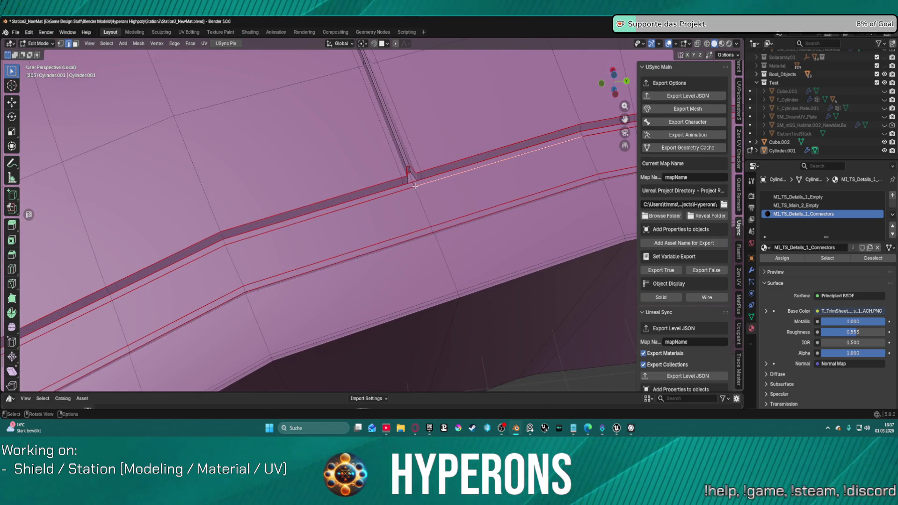
pyautogui.scroll(4, 420, 181)
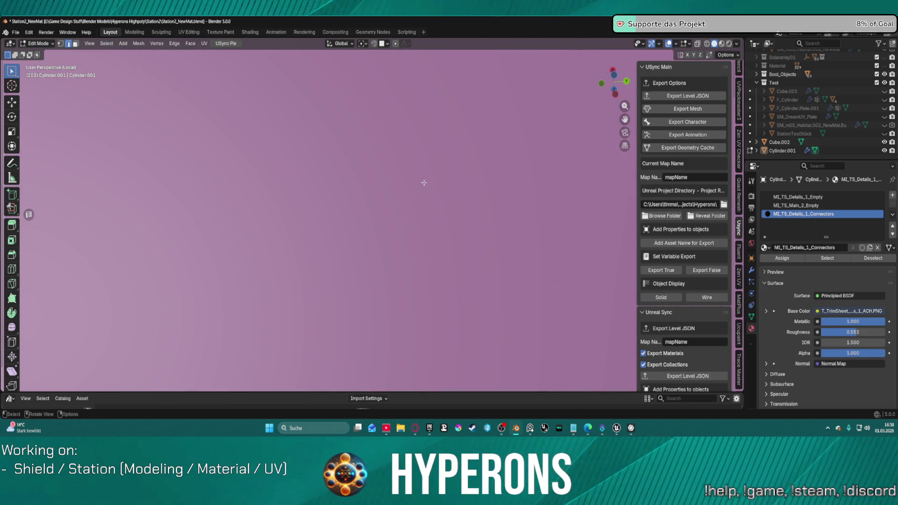
pyautogui.scroll(-5, 454, 167)
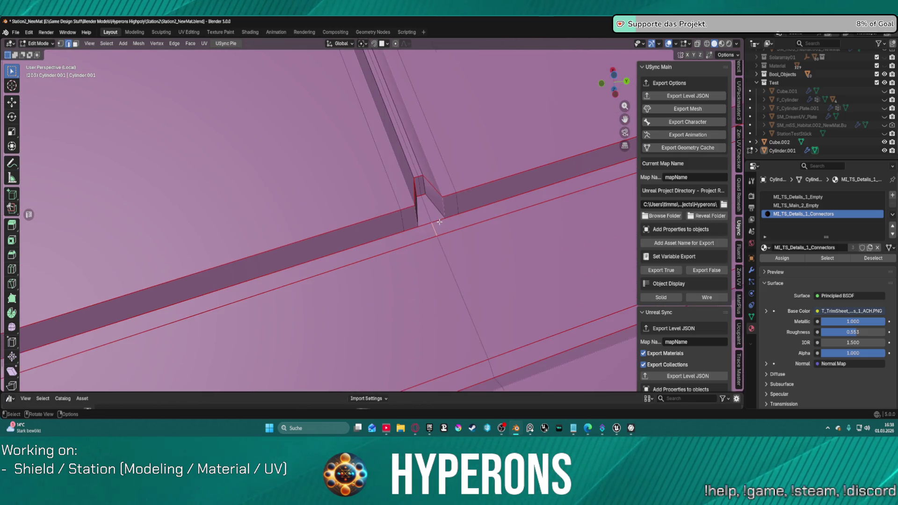
pyautogui.keyDown('ctrl'); pyautogui.click(439, 221); pyautogui.keyUp('ctrl')
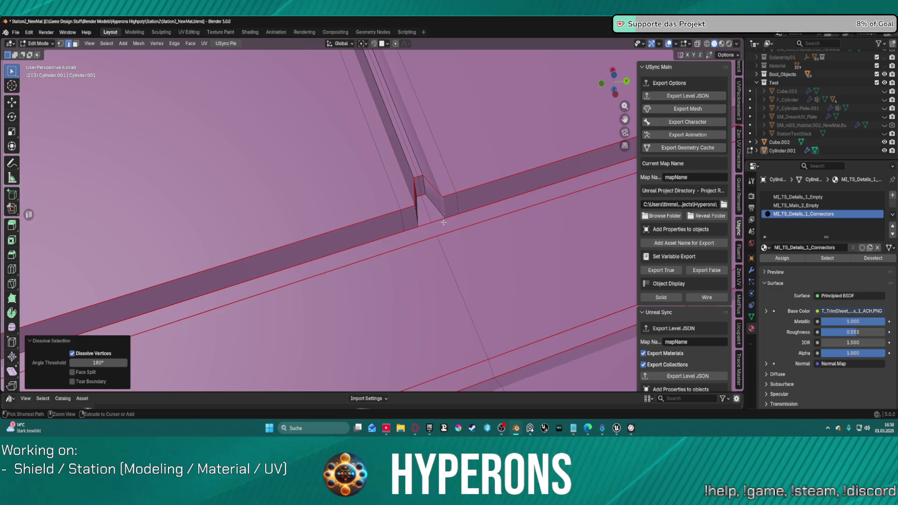
pyautogui.hotkey('ctrl', 'z')
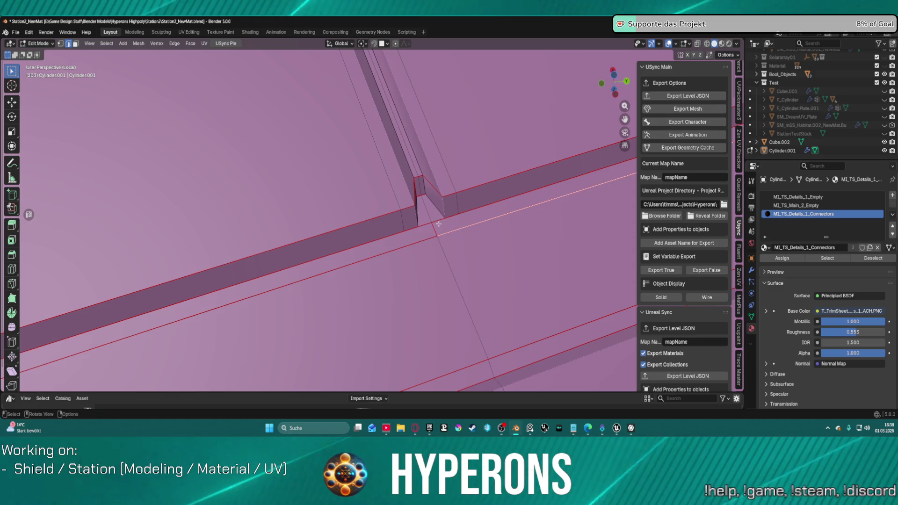
pyautogui.hotkey('ctrl', 'e')
pyautogui.click(426, 239)
# - Mark a seam on one edge of the curved strip and clear the seam from another
pyautogui.moveTo(426, 239)
pyautogui.mouseDown(button='middle')
pyautogui.moveTo(534, 189)
pyautogui.moveTo(128, 198)
pyautogui.mouseUp(button='middle')
pyautogui.moveTo(210, 191); pyautogui.dragTo(334, 197, button='middle')
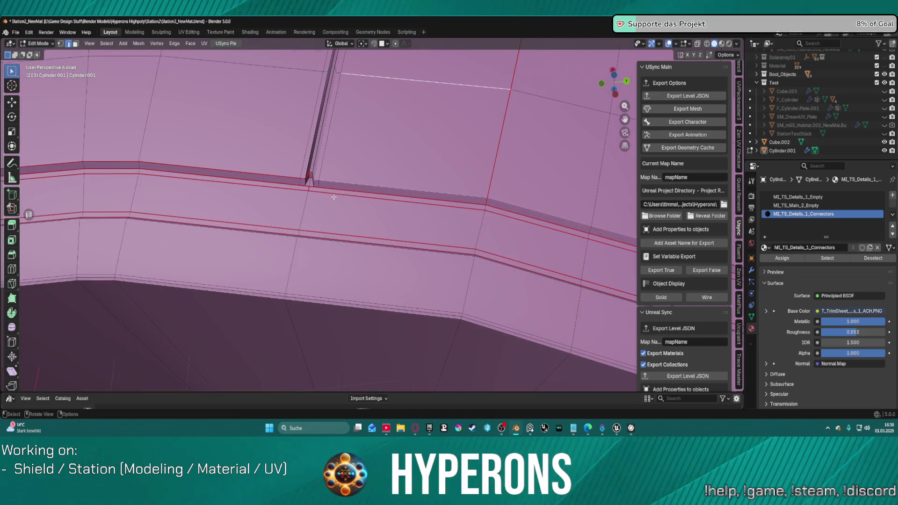
pyautogui.click(309, 187)
pyautogui.hotkey('ctrl', 'e')
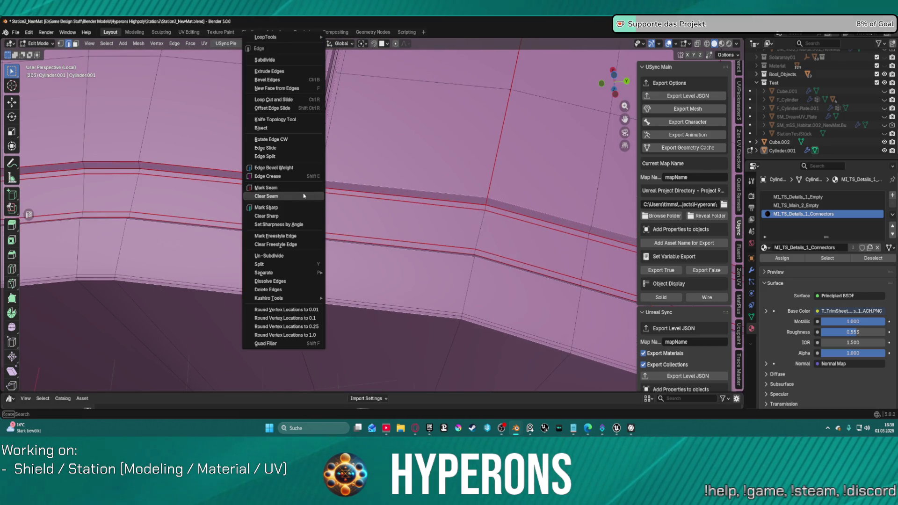
pyautogui.click(309, 189)
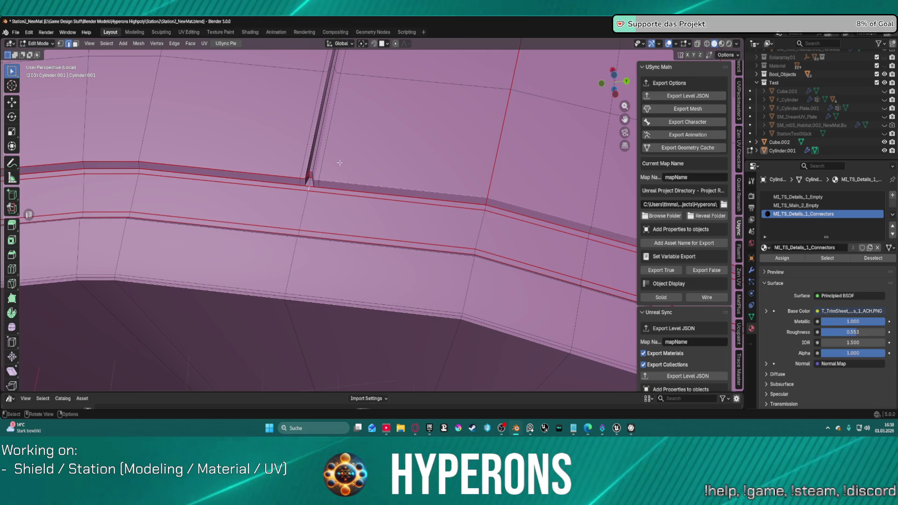
pyautogui.rightClick(326, 192)
pyautogui.click(415, 156)
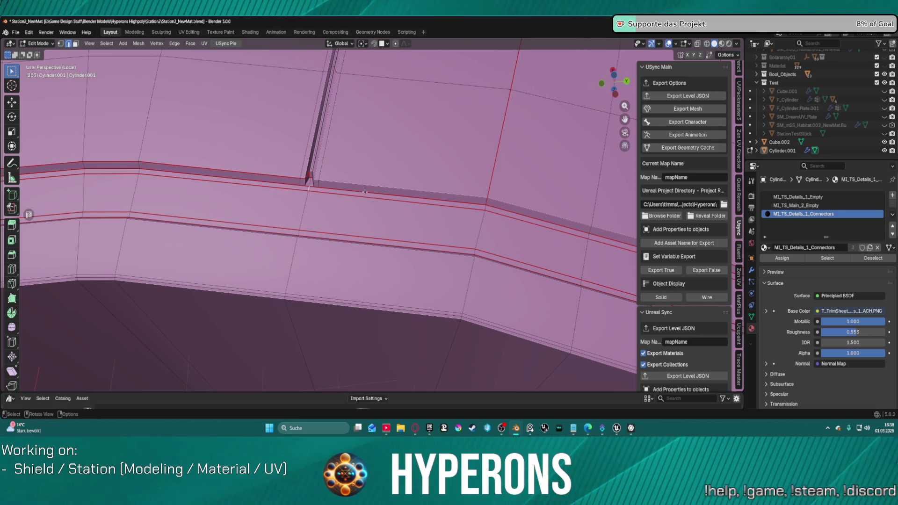
# - Select only the strip's seam-bounded faces and return to the UV Editing workspace
pyautogui.moveTo(359, 186); pyautogui.dragTo(459, 205, button='middle')
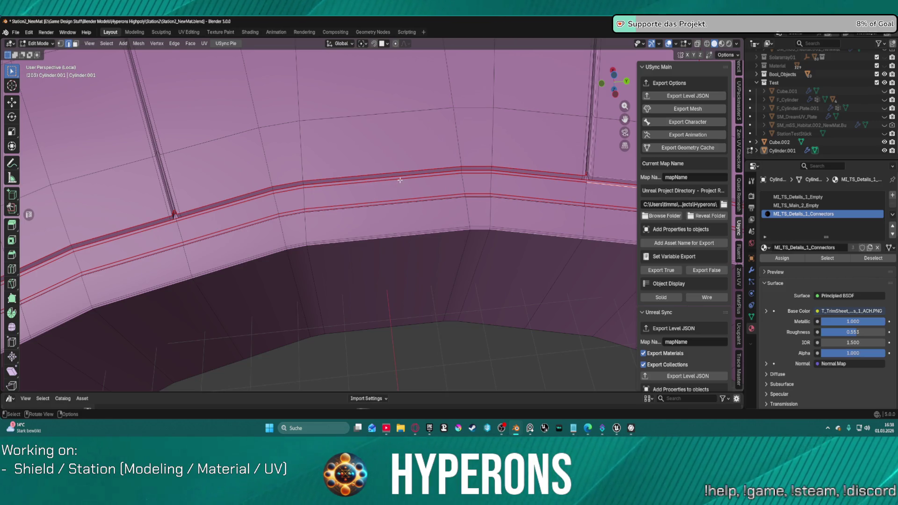
pyautogui.press('l')
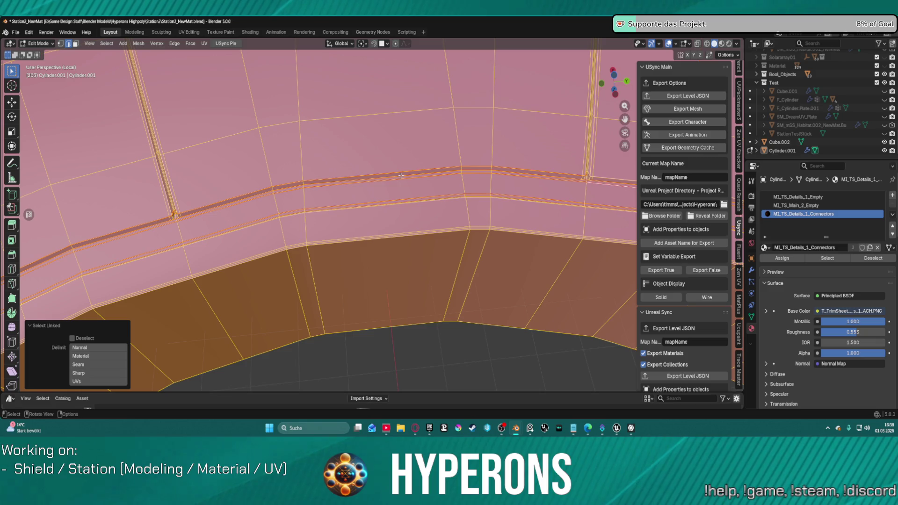
pyautogui.hotkey('ctrl', 'z')
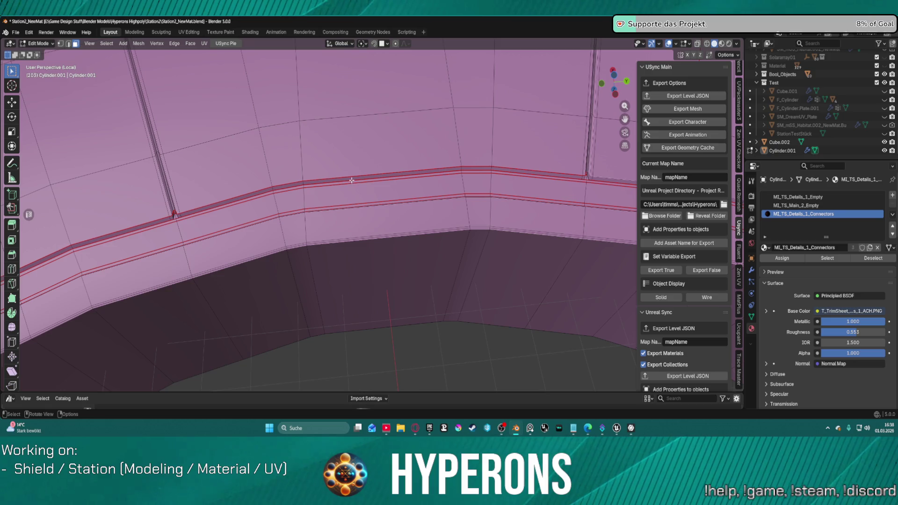
pyautogui.press('l')
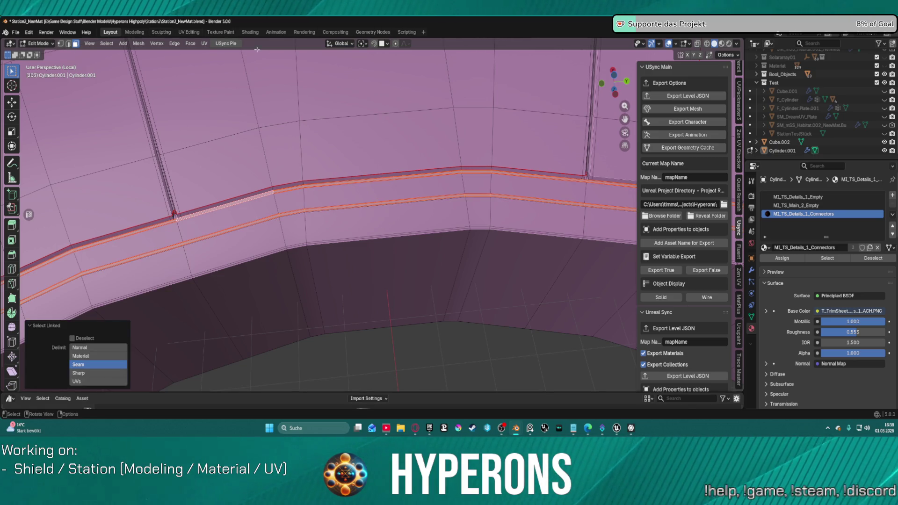
pyautogui.click(195, 33)
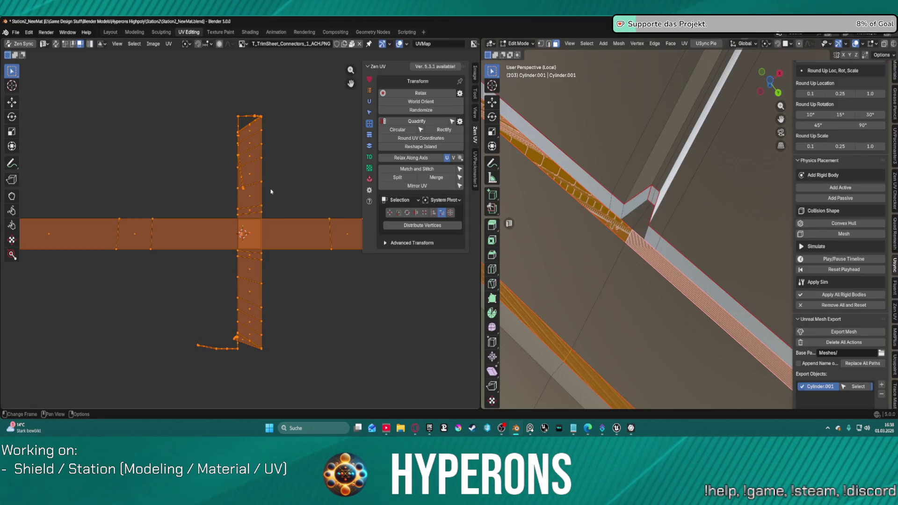
# - Unwrap the selected raised strip with Zen UV's unwrap tools
pyautogui.keyDown('shift'); pyautogui.moveTo(653, 191); pyautogui.dragTo(683, 222, button='middle'); pyautogui.keyUp('shift')
pyautogui.click(369, 101)
pyautogui.click(397, 95)
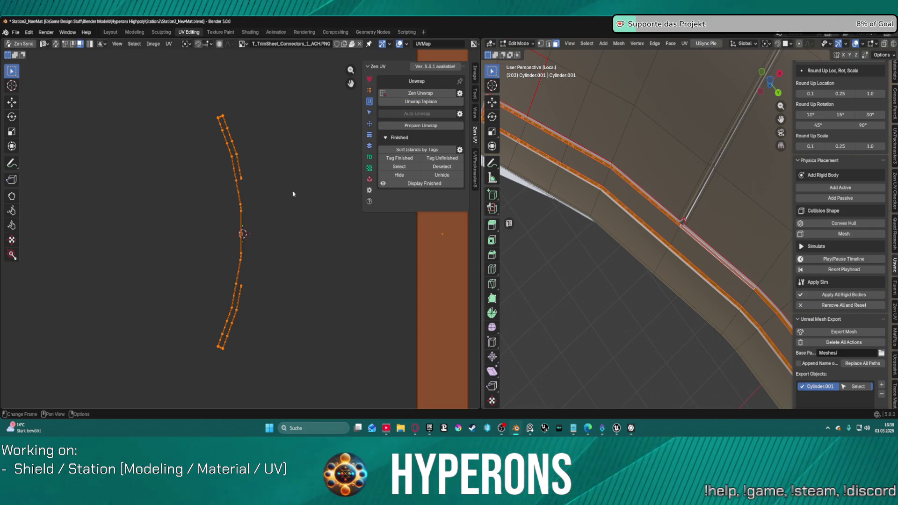
pyautogui.scroll(2, 281, 197)
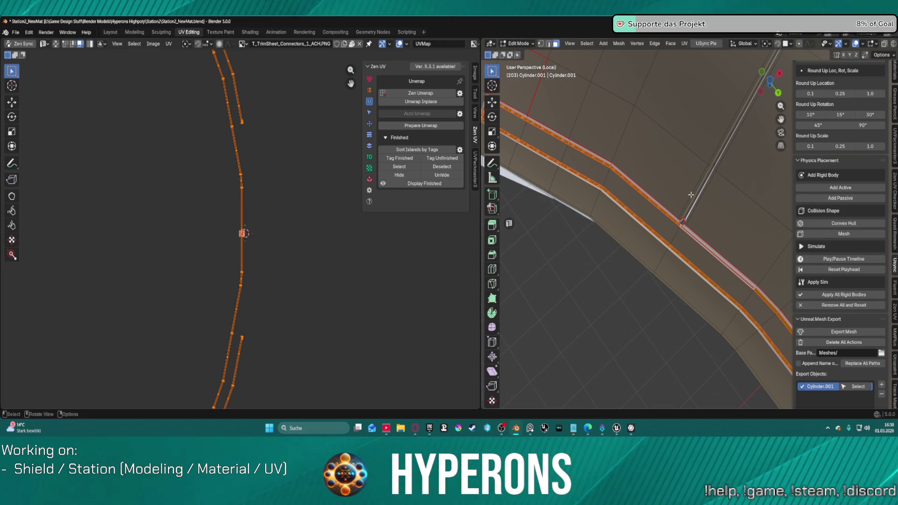
pyautogui.scroll(-5, 689, 192)
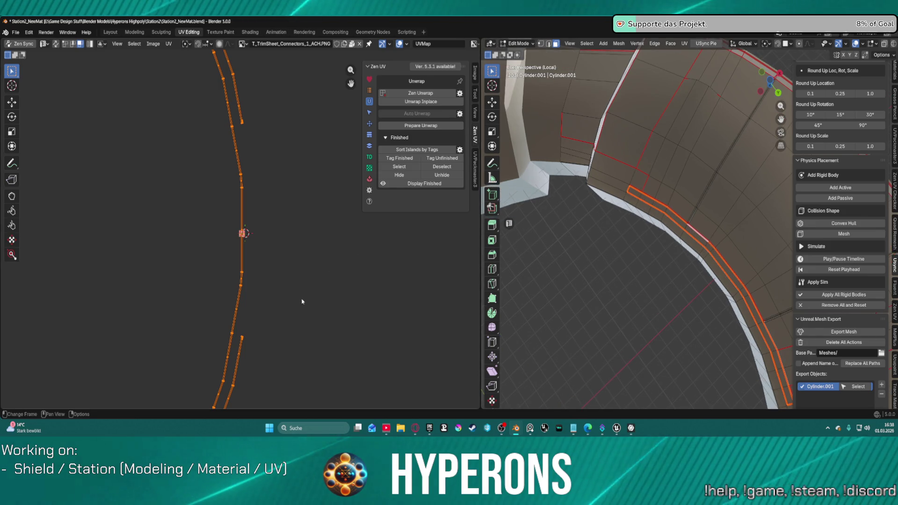
# - Rectify the curved UV strip with Zen UV Transform
pyautogui.click(370, 124)
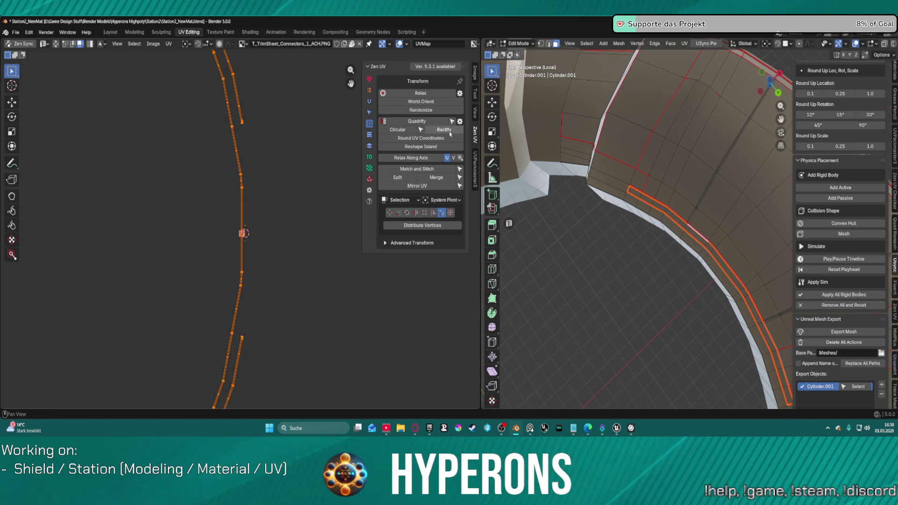
pyautogui.click(441, 130)
pyautogui.scroll(-5, 280, 166)
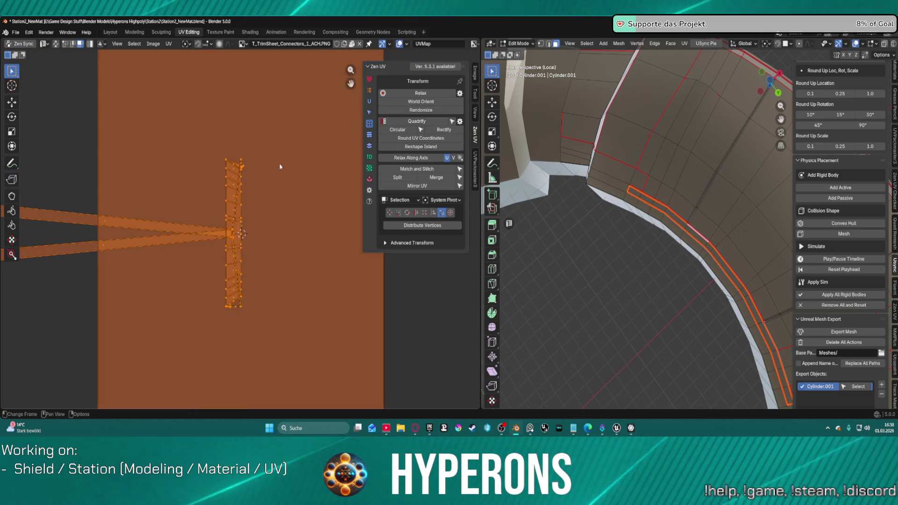
pyautogui.scroll(3, 337, 125)
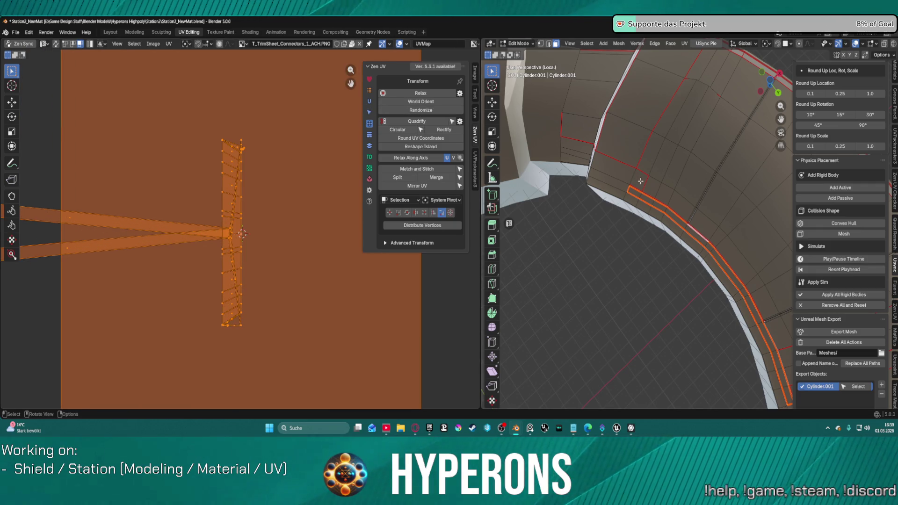
# - Re-unwrap the strip using Unwrap Conformal from the UV menu
pyautogui.click(171, 44)
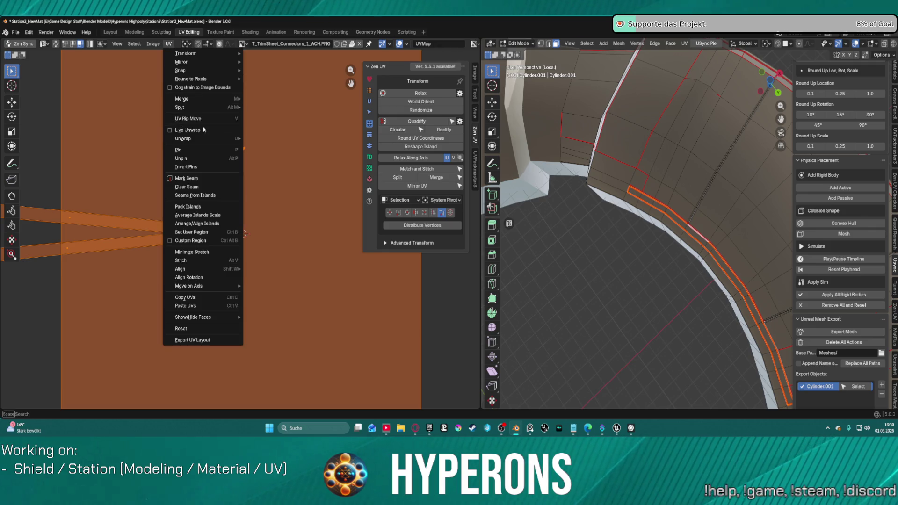
pyautogui.moveTo(206, 139)
pyautogui.click(296, 146)
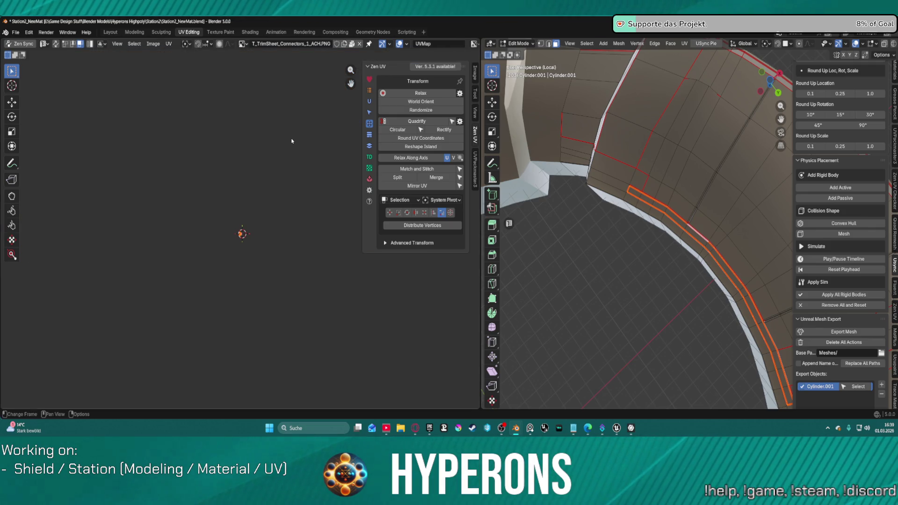
pyautogui.scroll(10, 249, 231)
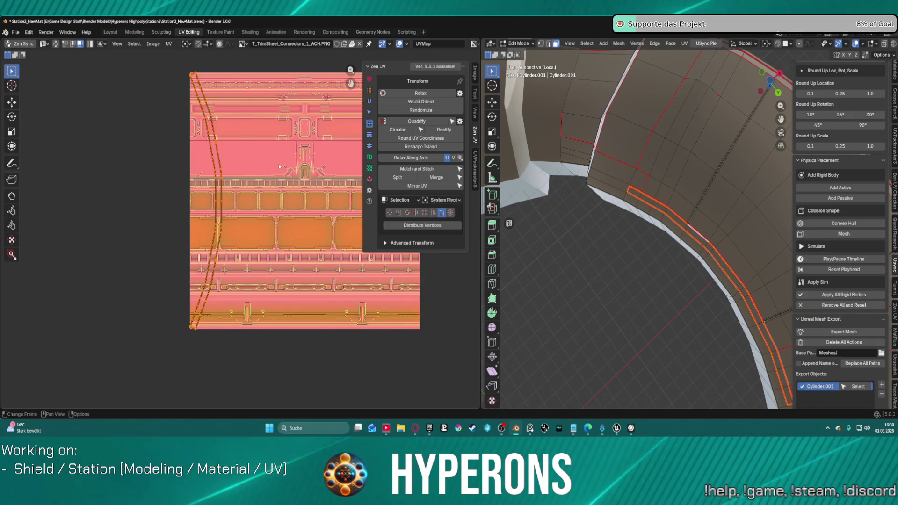
# - Alternate Zen UV Rectify and Relax until the strip becomes a straight rectangle
pyautogui.click(438, 131)
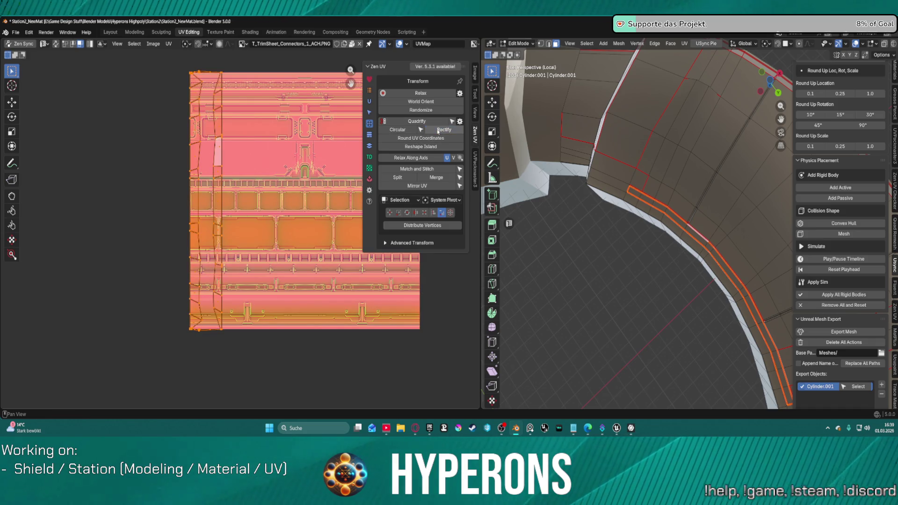
pyautogui.click(429, 93)
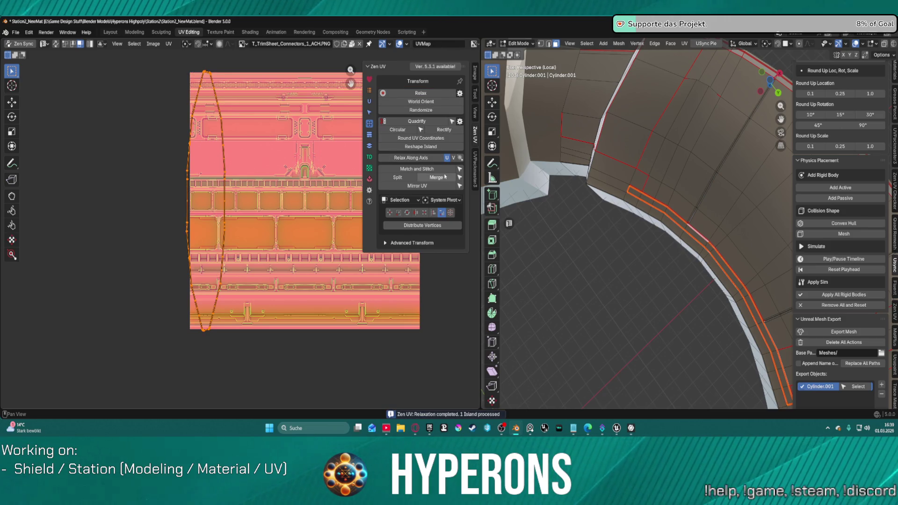
pyautogui.click(435, 131)
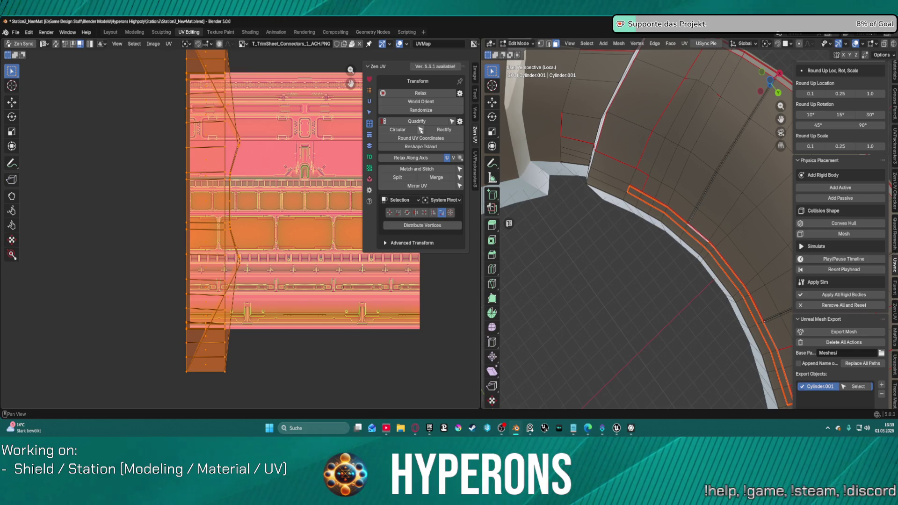
pyautogui.click(421, 131)
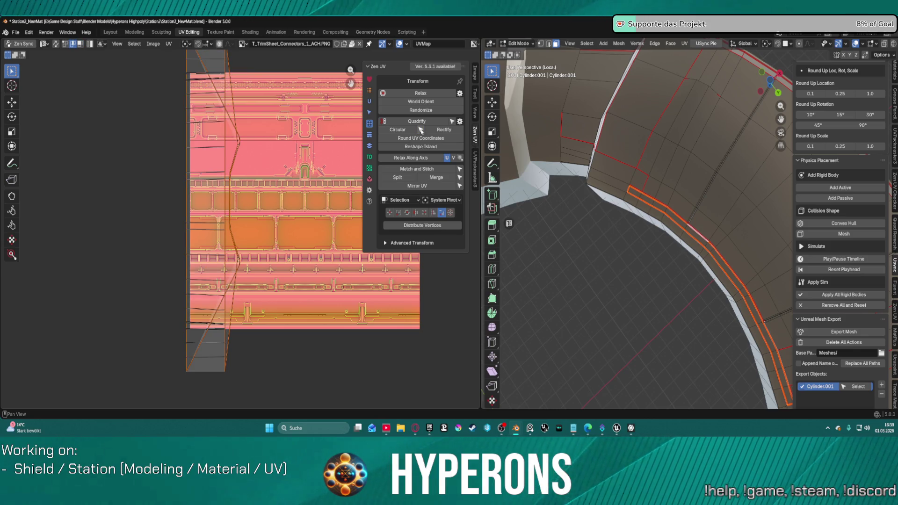
pyautogui.click(441, 133)
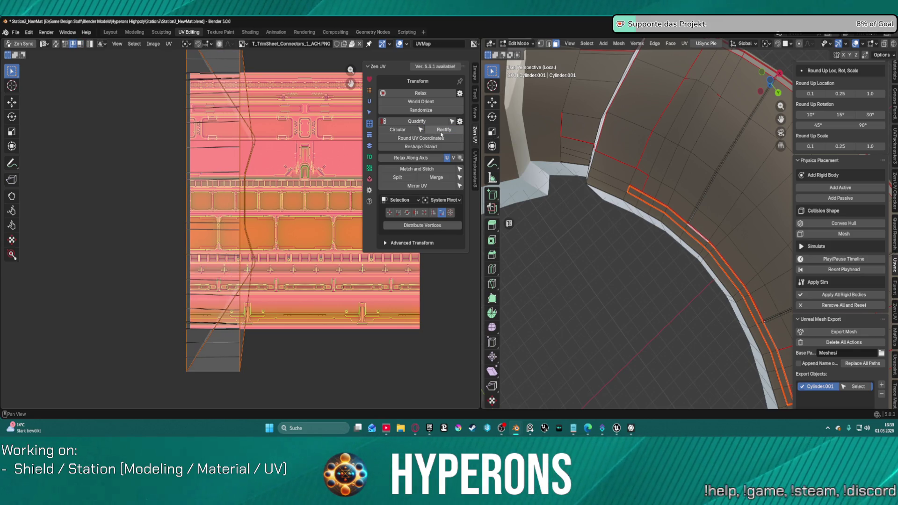
pyautogui.click(441, 133)
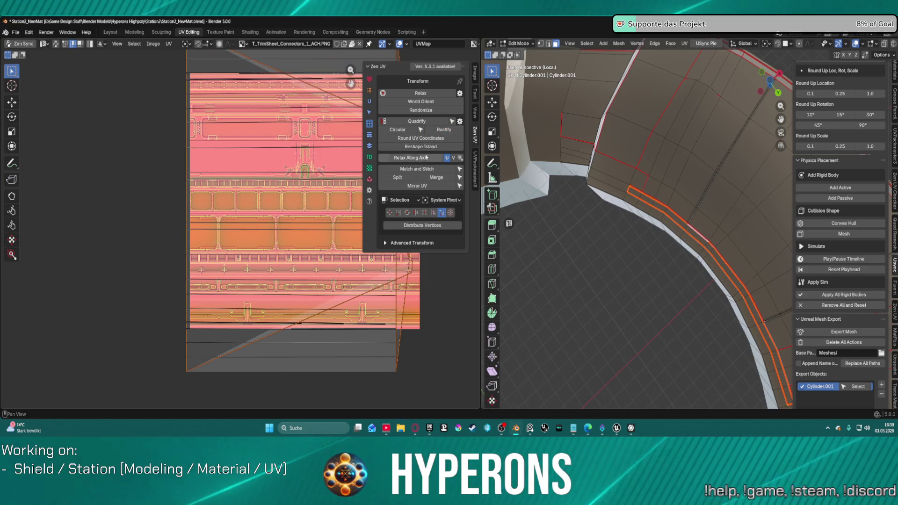
# - Match and stitch the UV strip's edges
pyautogui.click(424, 170)
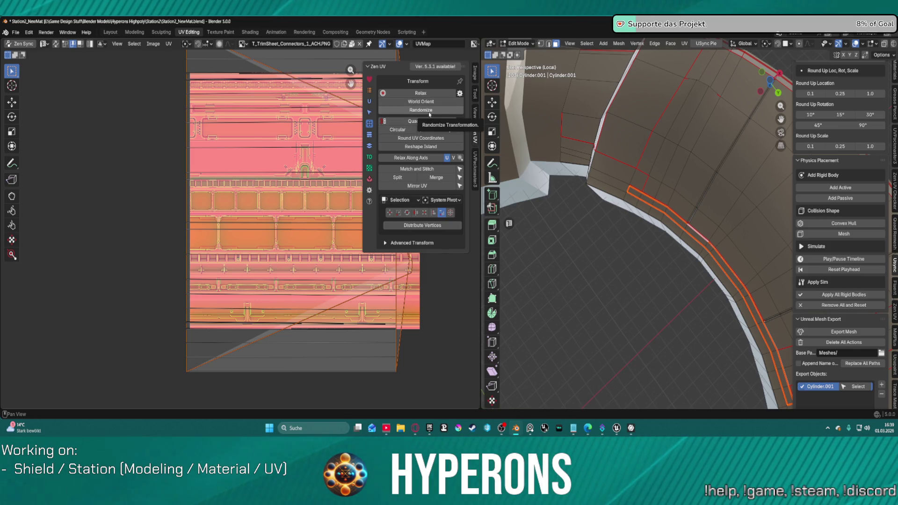
pyautogui.scroll(-6, 273, 217)
pyautogui.scroll(-8, 273, 217)
pyautogui.scroll(12, 270, 220)
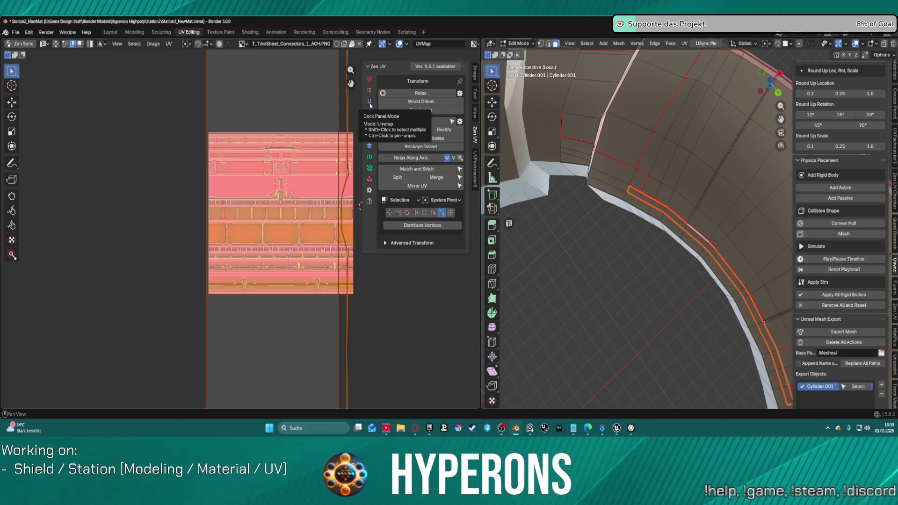
pyautogui.click(460, 122)
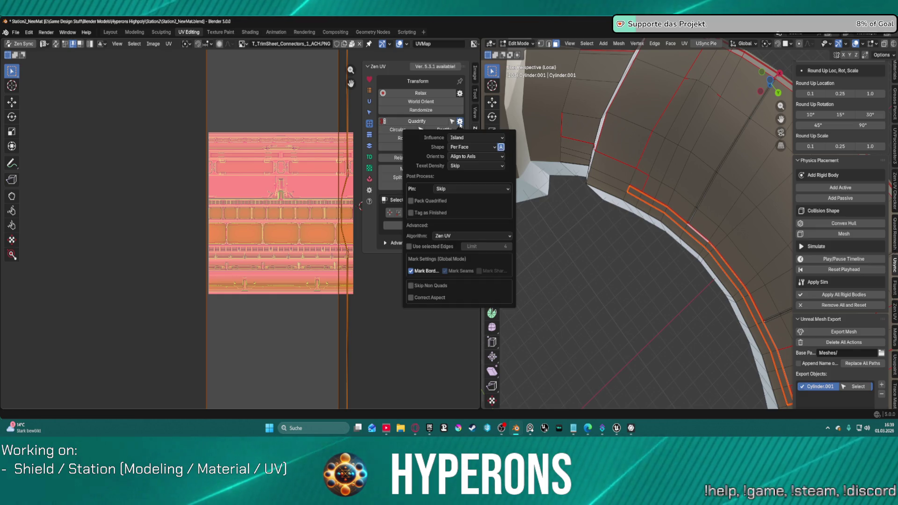
pyautogui.click(474, 148)
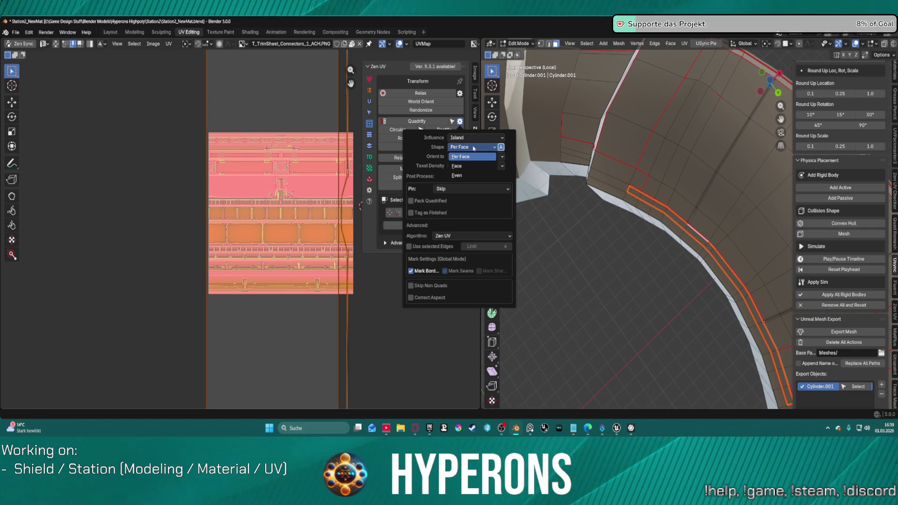
pyautogui.click(491, 157)
pyautogui.click(494, 158)
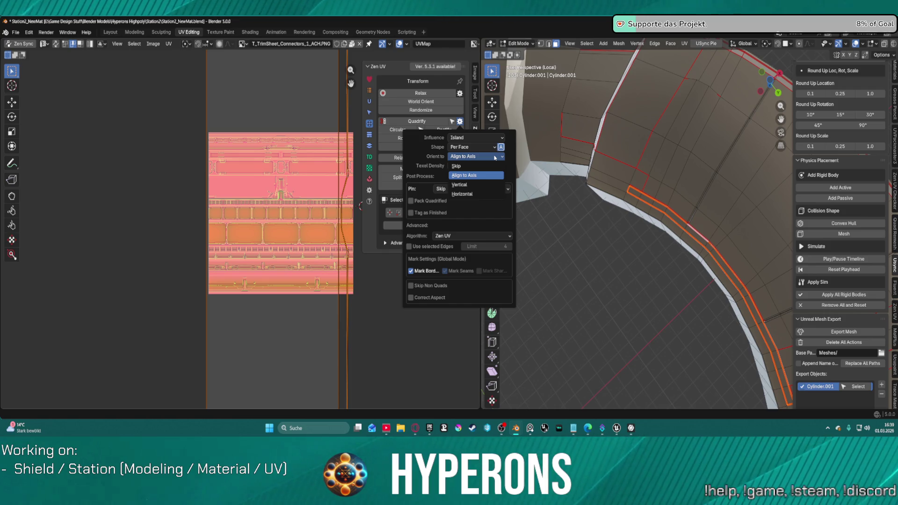
pyautogui.click(495, 157)
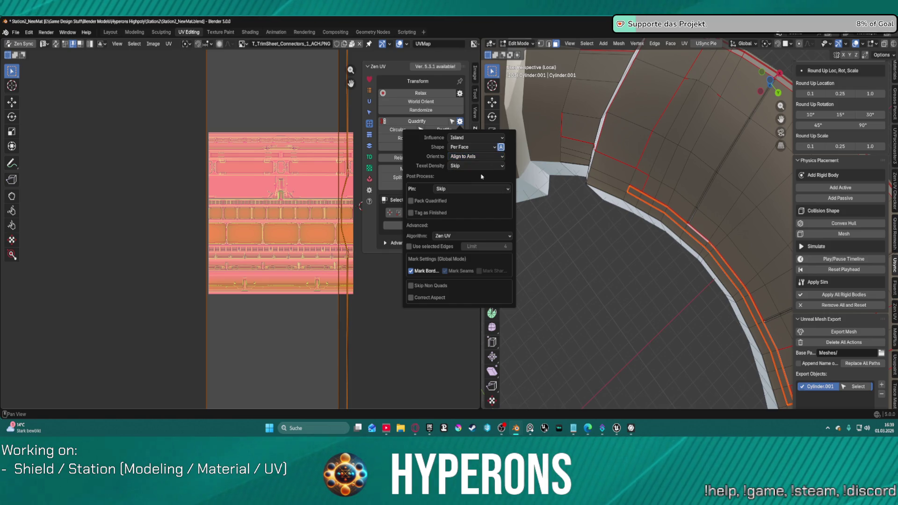
pyautogui.click(469, 188)
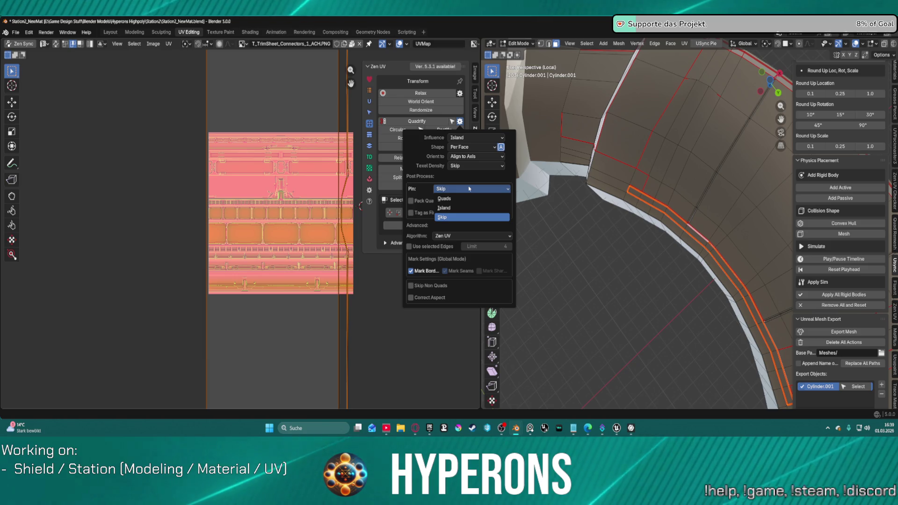
pyautogui.click(469, 189)
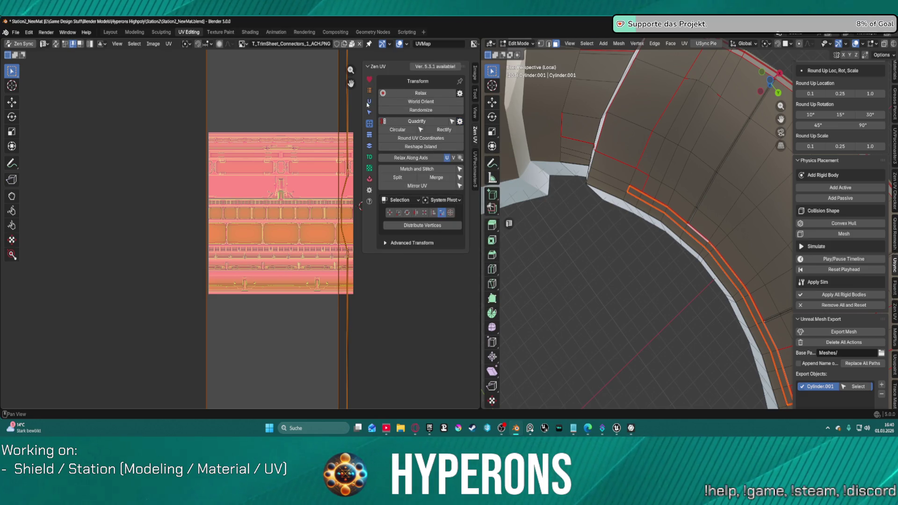
# - Re-unwrap the strip with Zen Unwrap and frame the UV selection
pyautogui.click(369, 102)
pyautogui.click(405, 94)
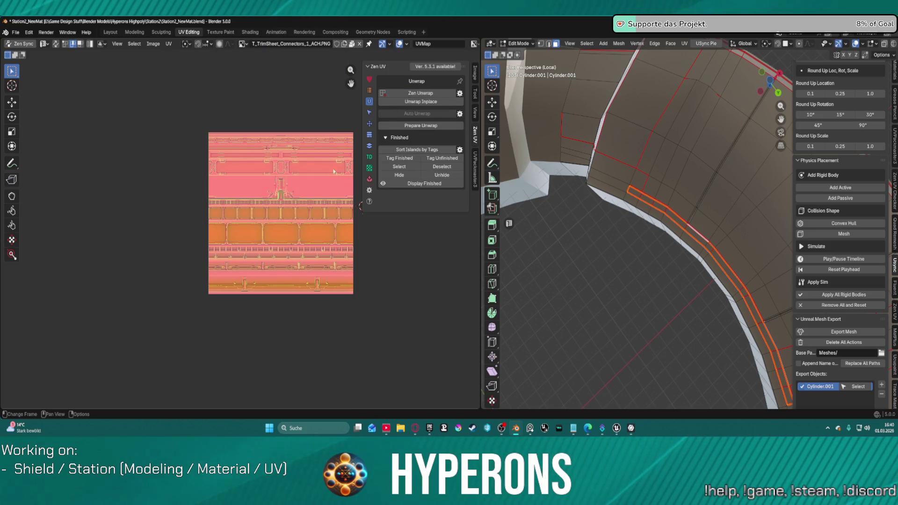
pyautogui.press('KP_Decimal')
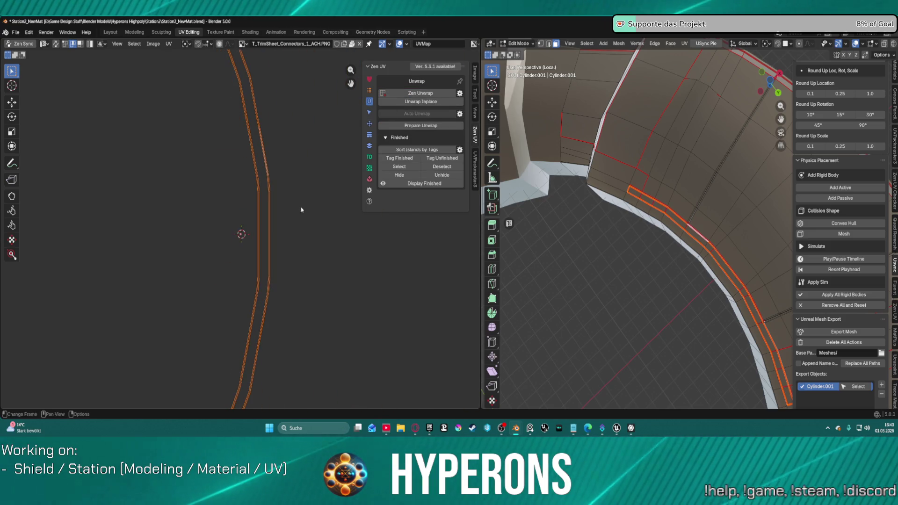
pyautogui.click(369, 113)
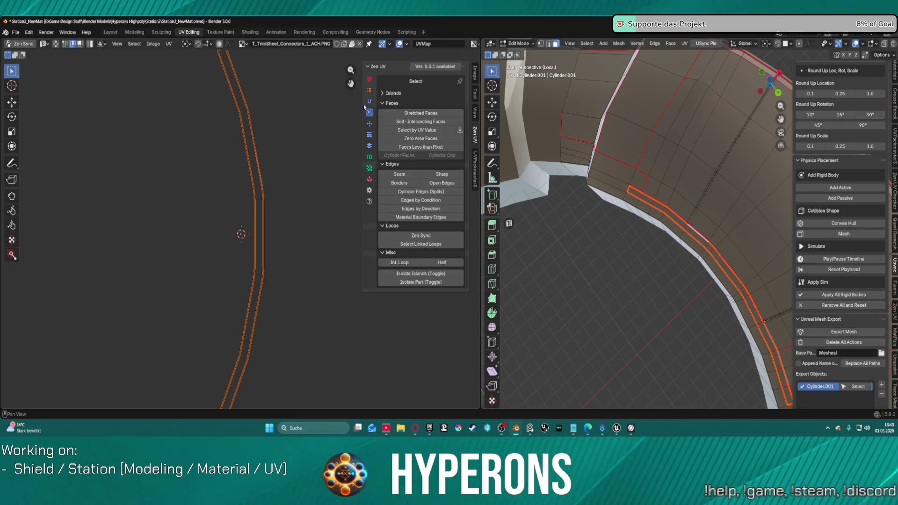
pyautogui.click(369, 103)
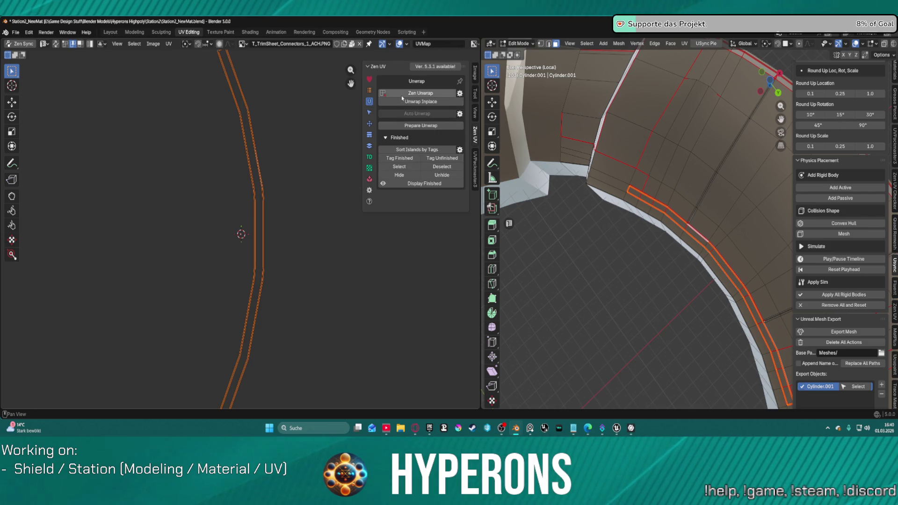
# - Straighten both UV islands with Rectify and Quadrify, undoing twice
pyautogui.click(370, 124)
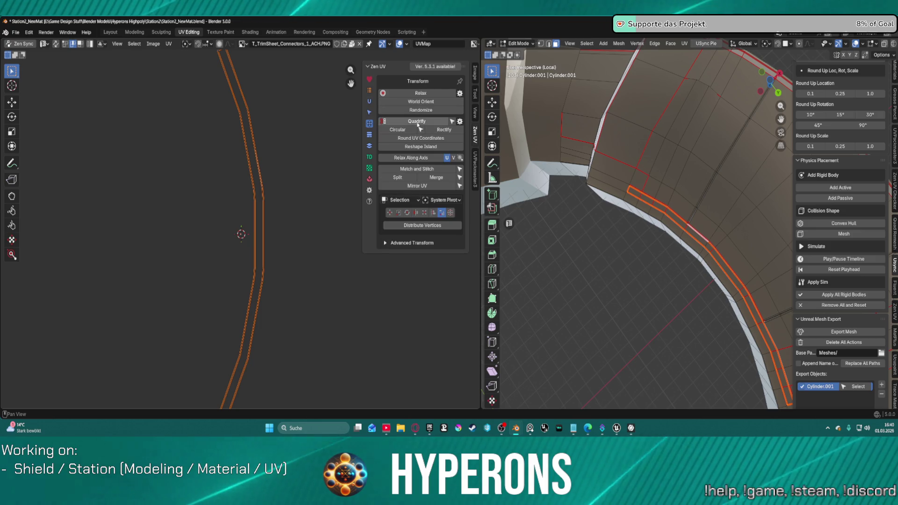
pyautogui.click(442, 131)
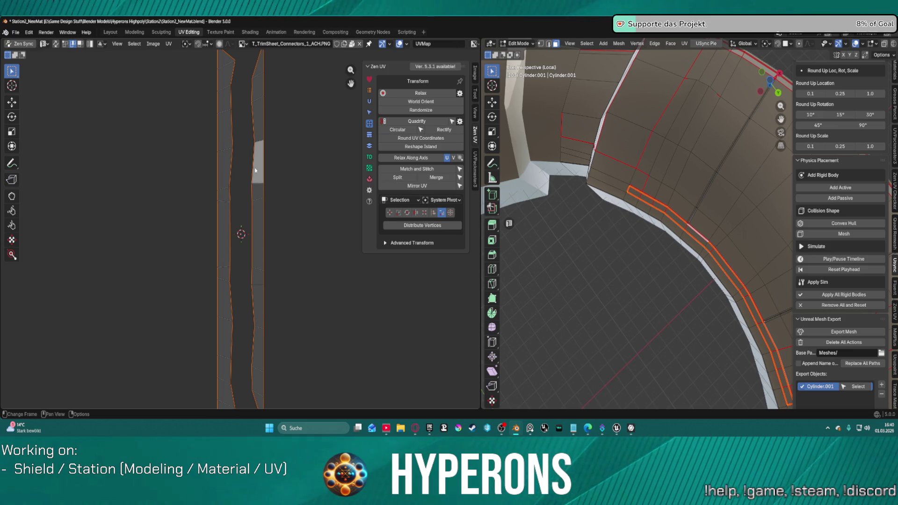
pyautogui.click(434, 121)
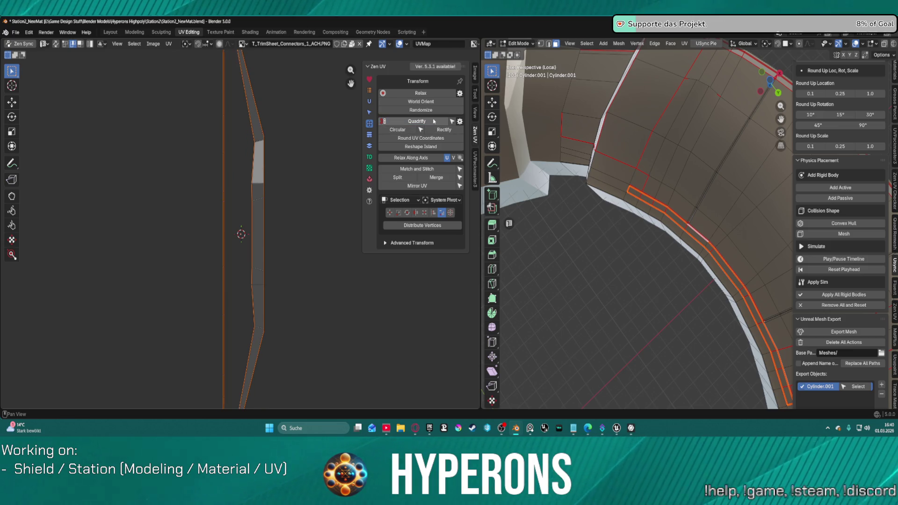
pyautogui.hotkey('ctrl', 'z')
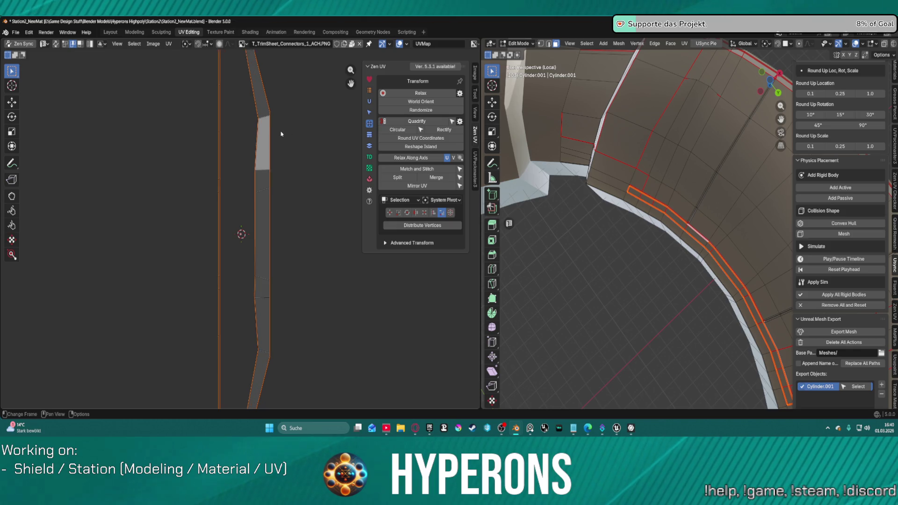
pyautogui.hotkey('ctrl', 'z')
pyautogui.hotkey('ctrl', 'z')
pyautogui.hotkey('ctrl', 'z')
pyautogui.hotkey('ctrl', 'z')
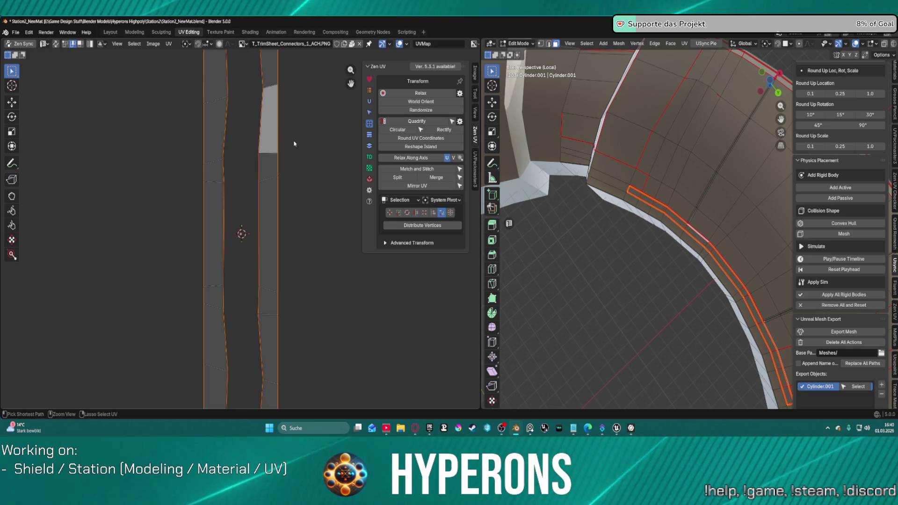
pyautogui.scroll(10, 662, 215)
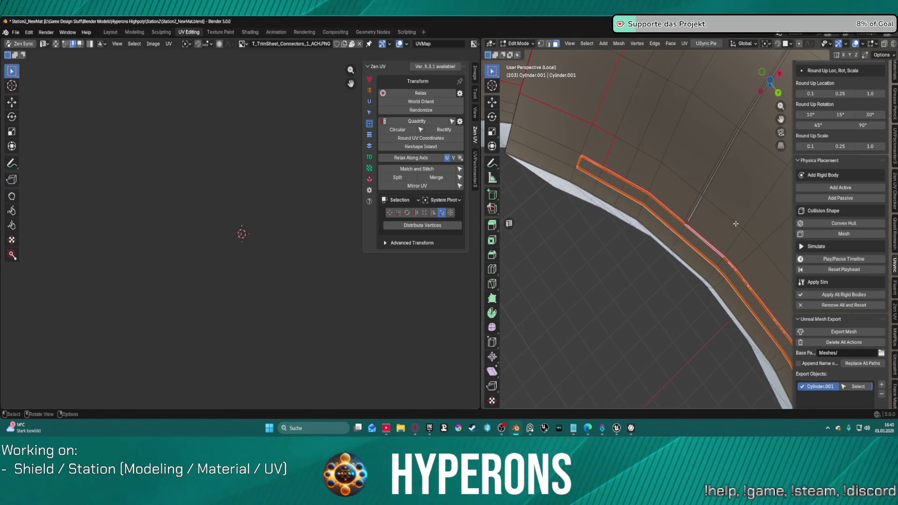
# - Switch to edge select mode and clear the whole-mesh selection
pyautogui.scroll(-5, 662, 214)
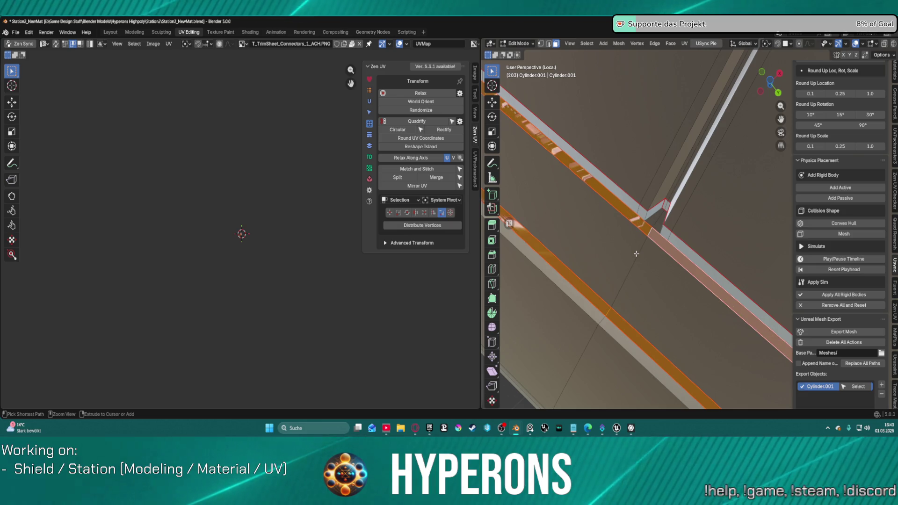
pyautogui.press('2')
pyautogui.press('a')
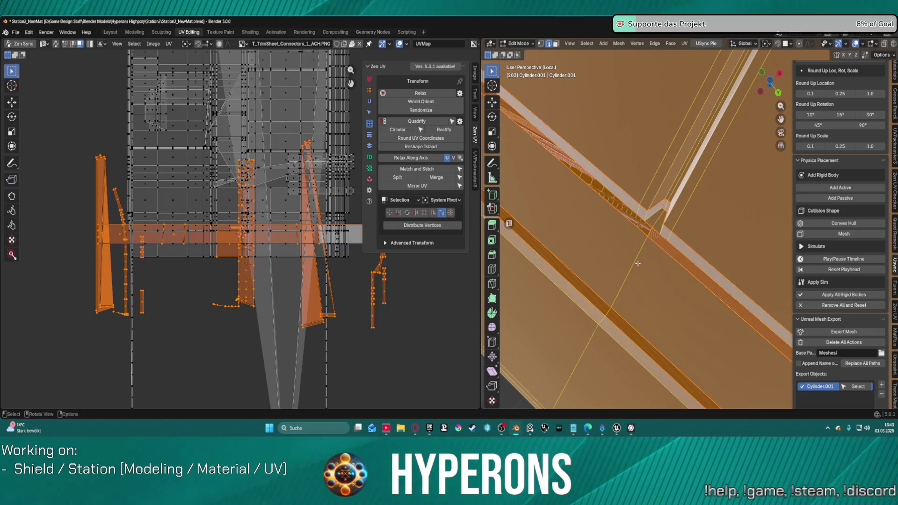
pyautogui.hotkey('alt', 'a')
pyautogui.scroll(-2, 644, 271)
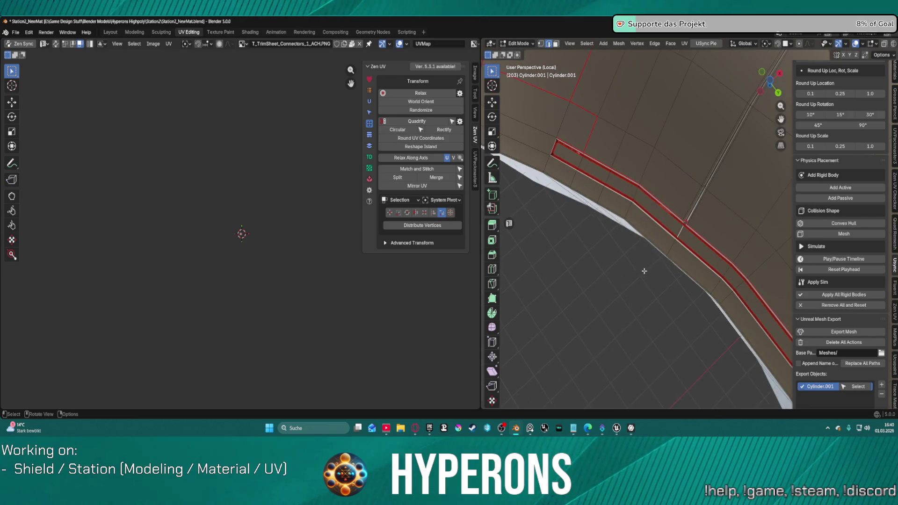
pyautogui.scroll(2, 644, 271)
pyautogui.scroll(2, 674, 237)
pyautogui.scroll(2, 673, 237)
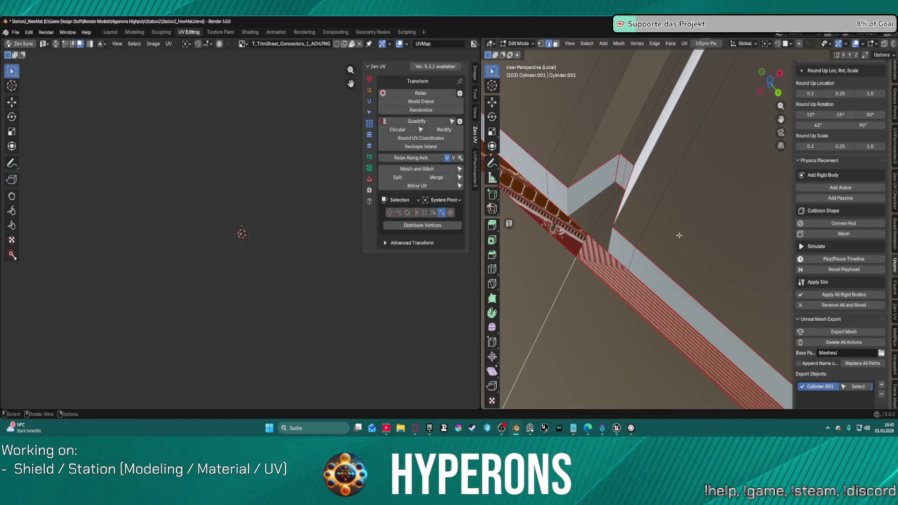
pyautogui.hotkey('ctrl', 'i')
pyautogui.hotkey('alt', 'a')
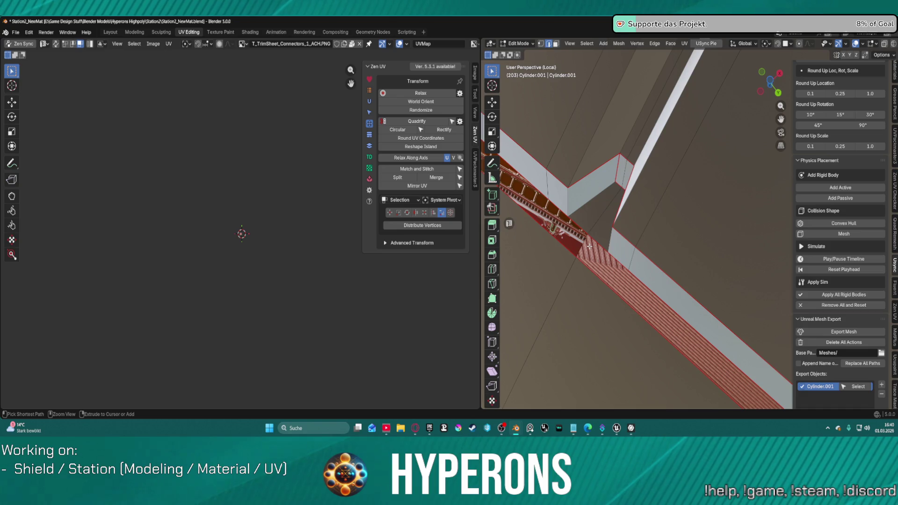
# - Select a long strip edge and its linked geometry, then deselect again
pyautogui.keyDown('ctrl'); pyautogui.click(578, 276); pyautogui.keyUp('ctrl')
pyautogui.scroll(-3, 584, 263)
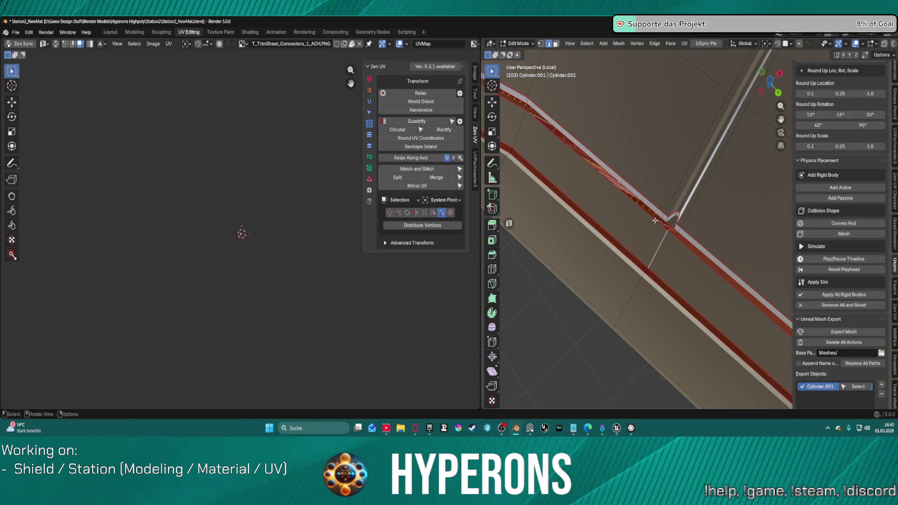
pyautogui.hotkey('ctrl', 'l')
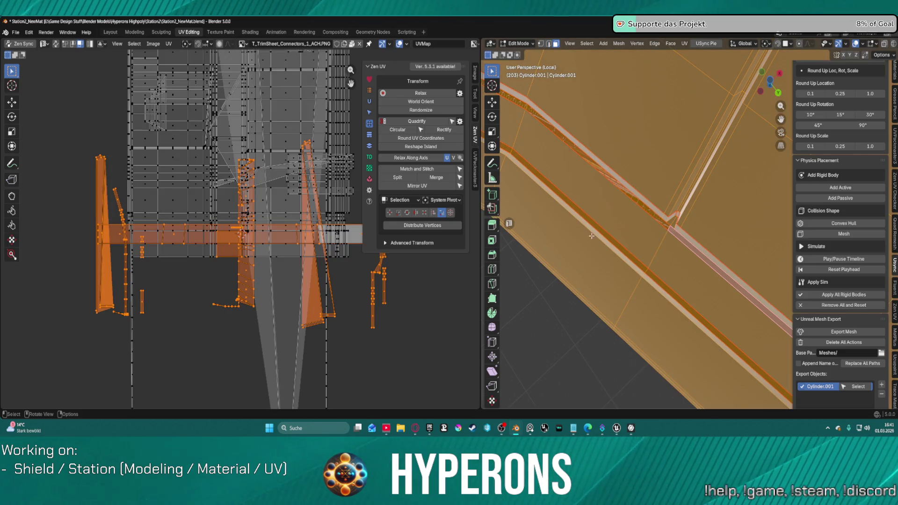
pyautogui.hotkey('alt', 'a')
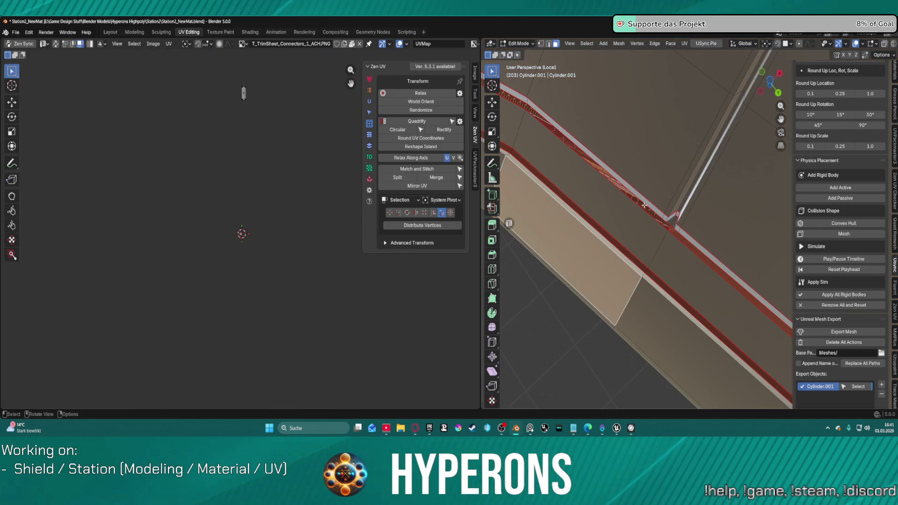
# - Select the seam-bounded raised strip and its adjoining part with L
pyautogui.press('l')
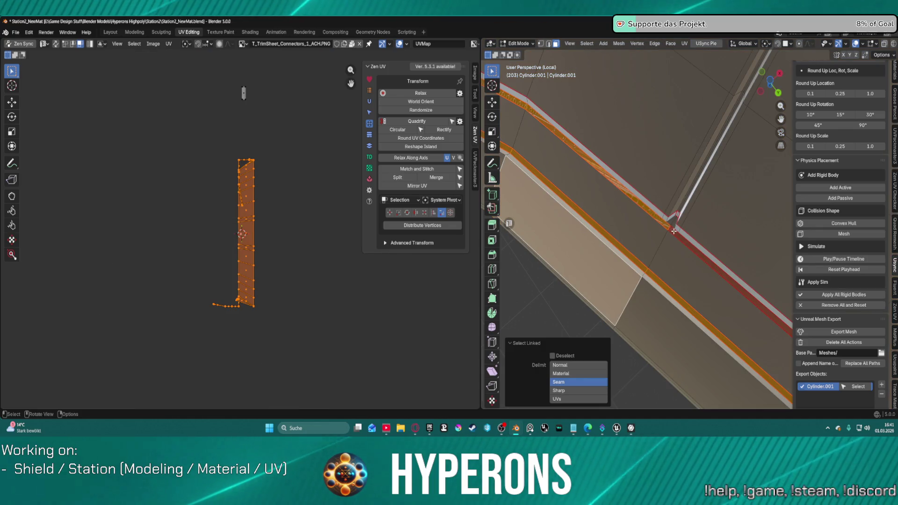
pyautogui.press('l')
pyautogui.scroll(-8, 673, 231)
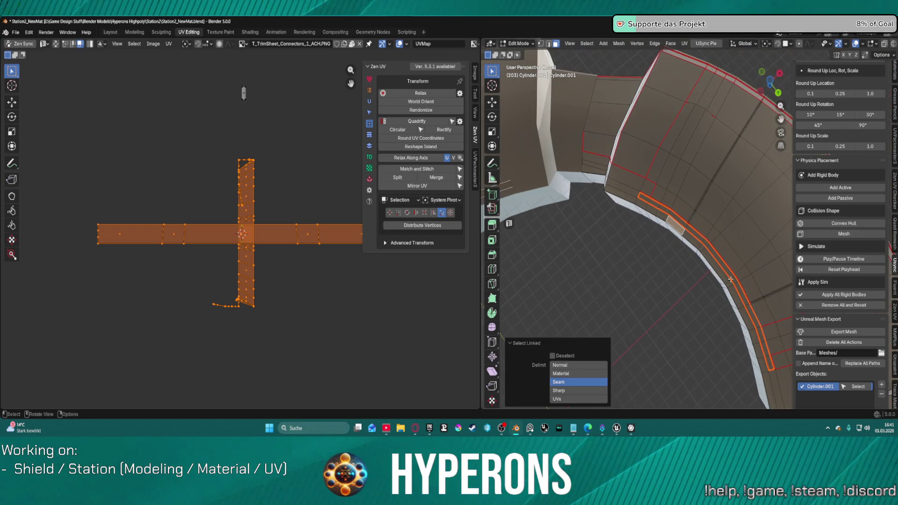
pyautogui.scroll(3, 324, 234)
pyautogui.scroll(-2, 243, 205)
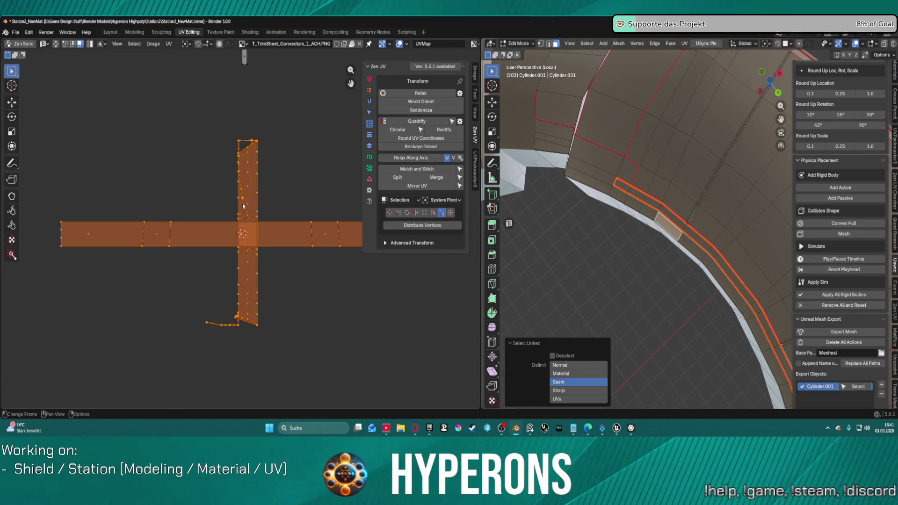
# - Unwrap the strip in place and Quadrify its curved UV islands
pyautogui.click(370, 101)
pyautogui.click(403, 101)
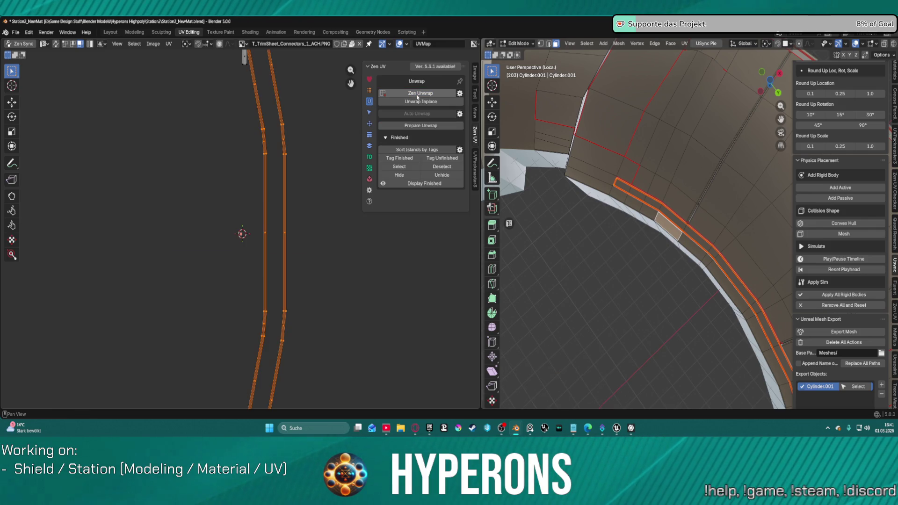
pyautogui.click(369, 123)
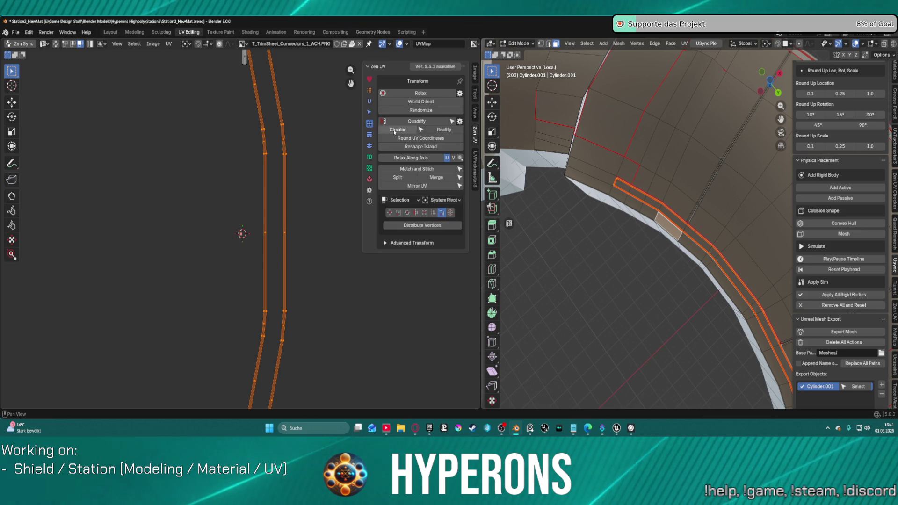
pyautogui.click(428, 123)
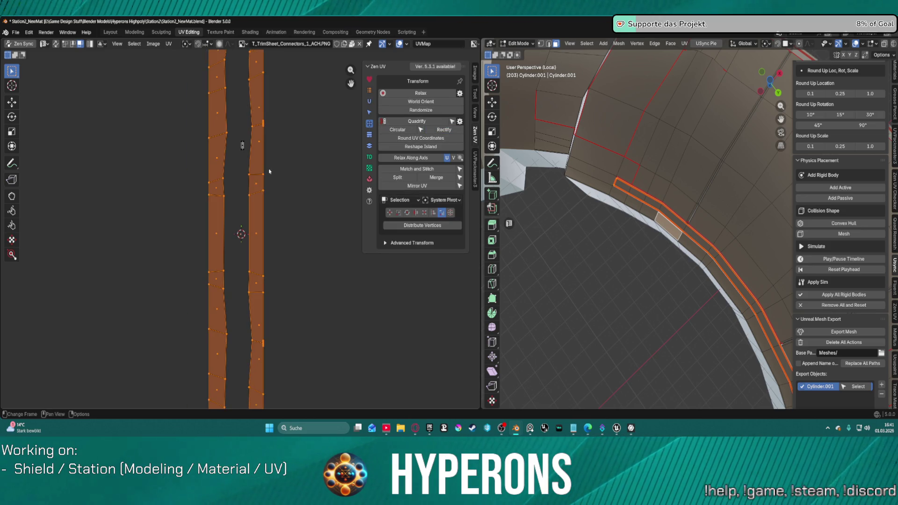
pyautogui.rightClick(276, 159)
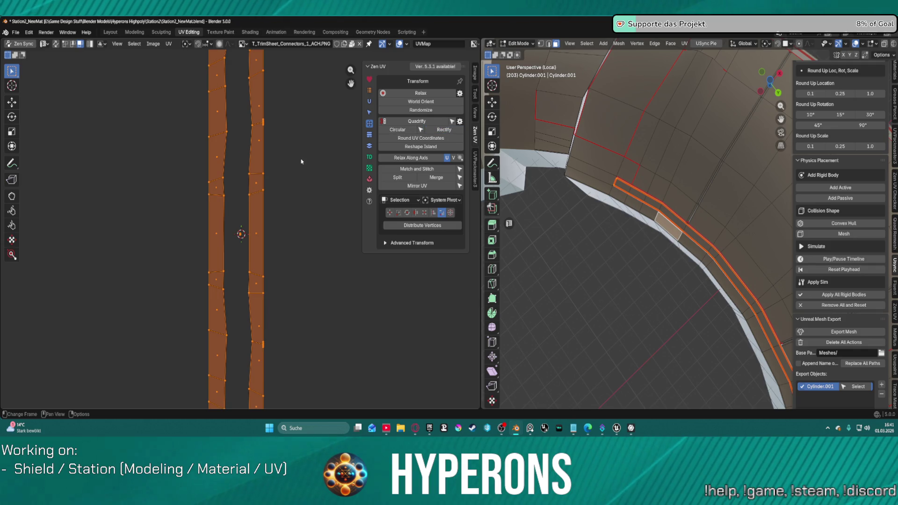
pyautogui.click(409, 121)
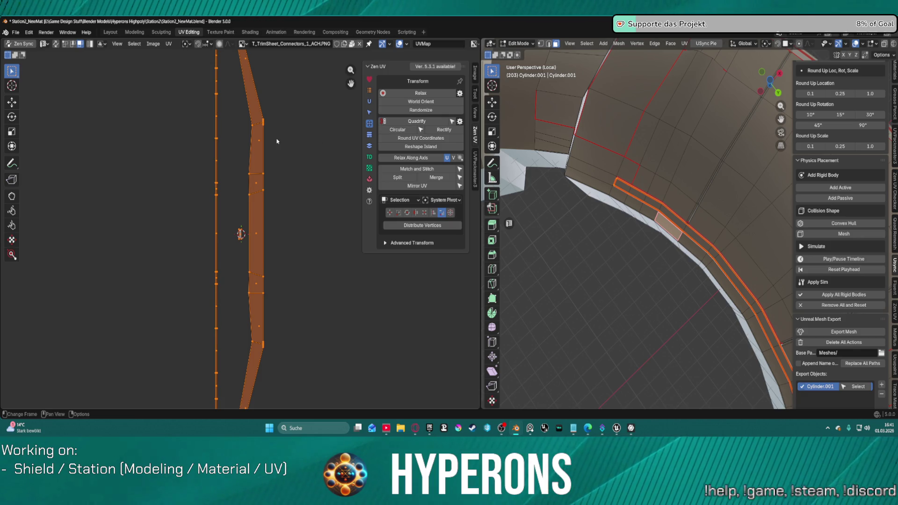
pyautogui.scroll(9, 277, 141)
pyautogui.scroll(-9, 276, 141)
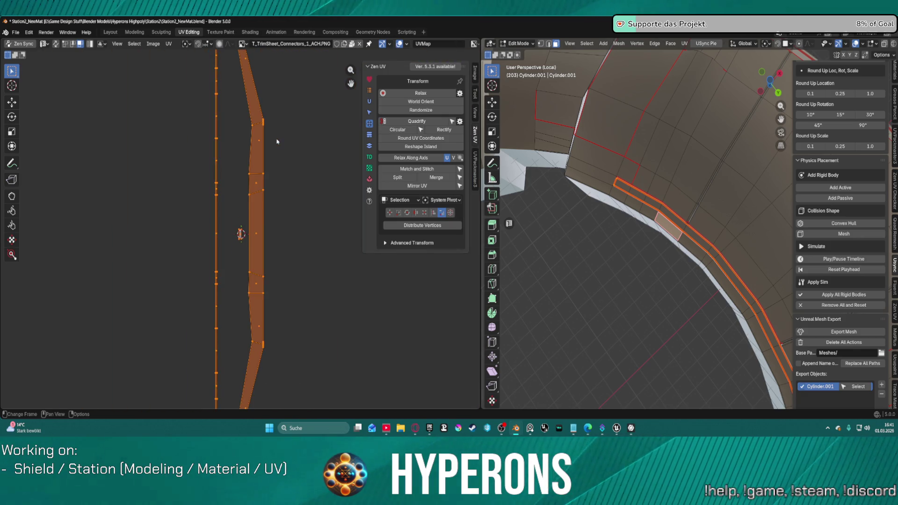
# - Toggle UV sync and try Zen UV's automatic unwrap
pyautogui.click(369, 102)
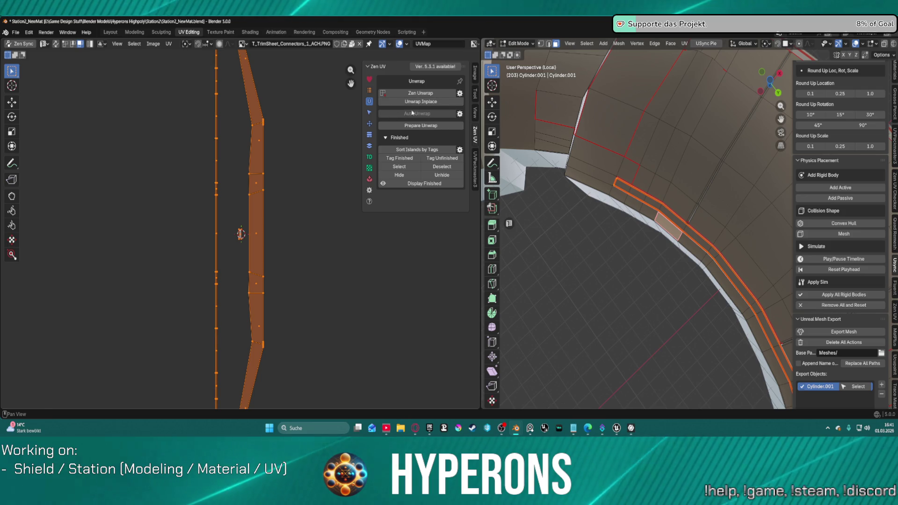
pyautogui.click(56, 44)
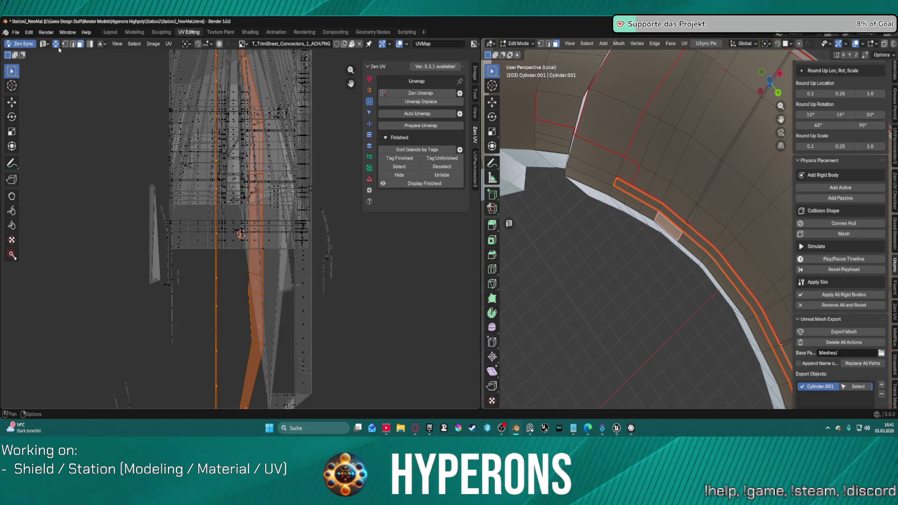
pyautogui.click(59, 47)
pyautogui.click(58, 47)
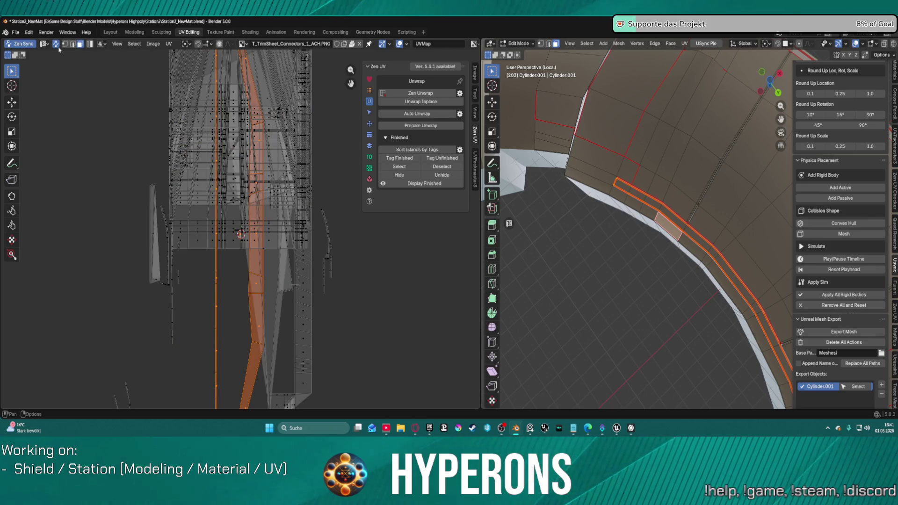
pyautogui.click(405, 114)
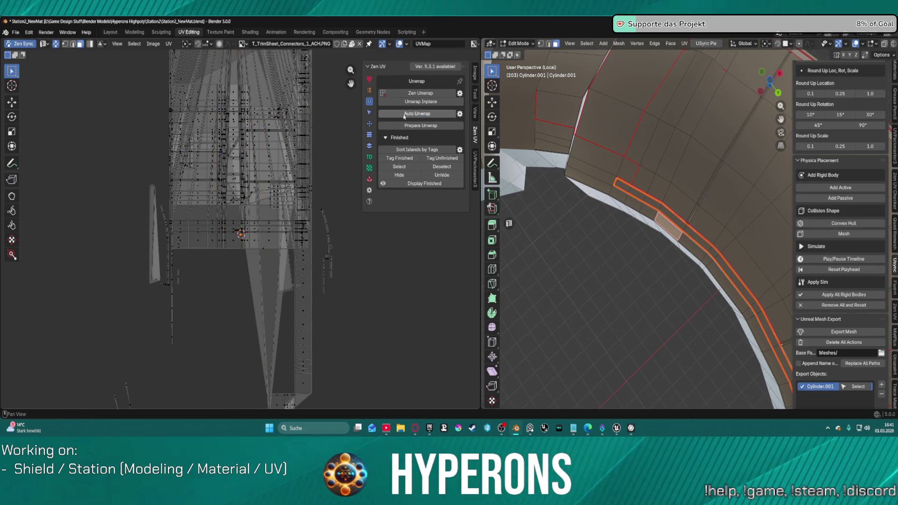
pyautogui.click(55, 44)
# - Frame the trim sheet's bottom edge and clear the UV and mesh selection
pyautogui.scroll(10, 232, 270)
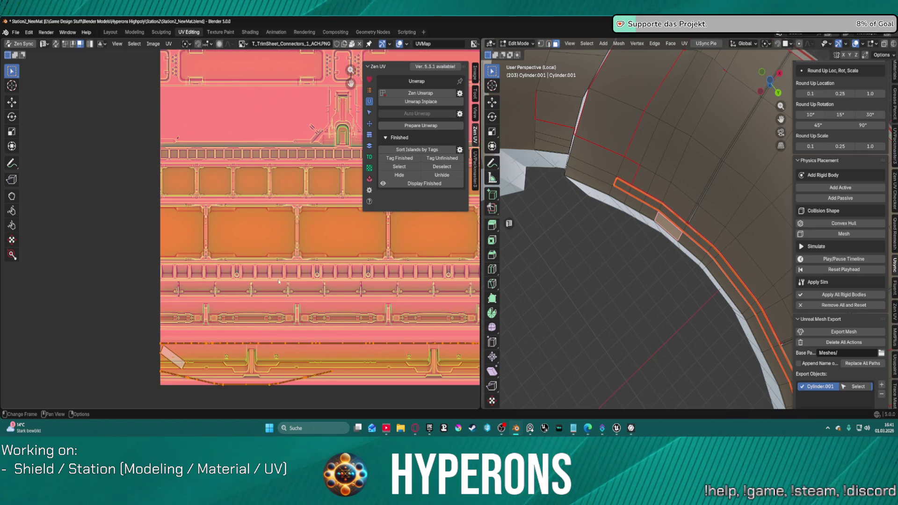
pyautogui.scroll(2, 273, 255)
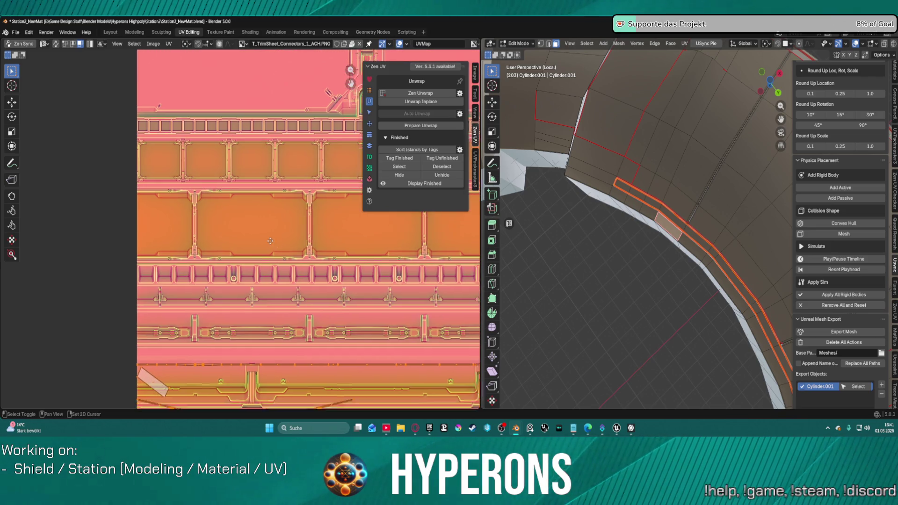
pyautogui.moveTo(272, 244); pyautogui.dragTo(230, 152, button='middle')
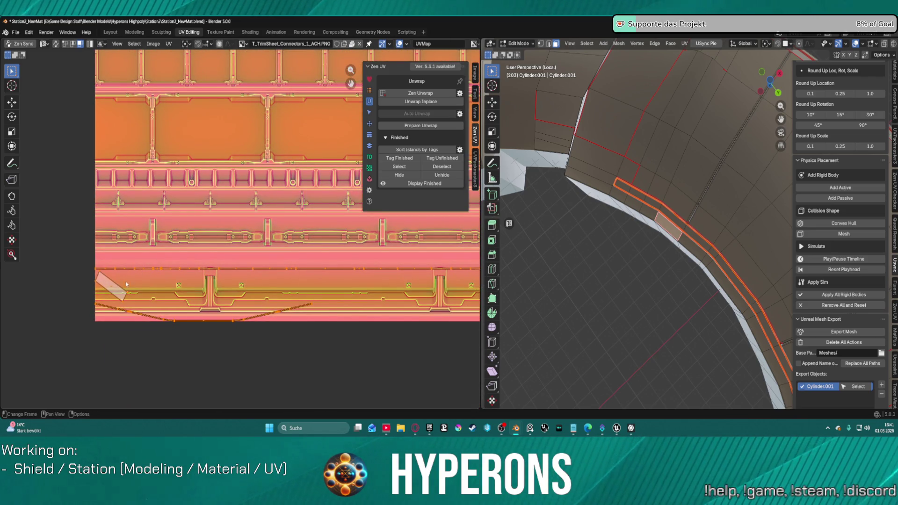
pyautogui.click(223, 293)
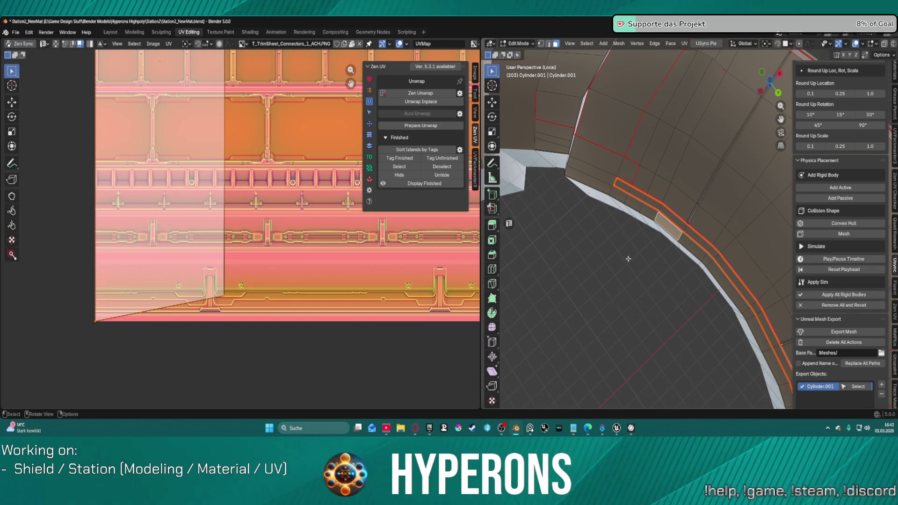
pyautogui.click(627, 246)
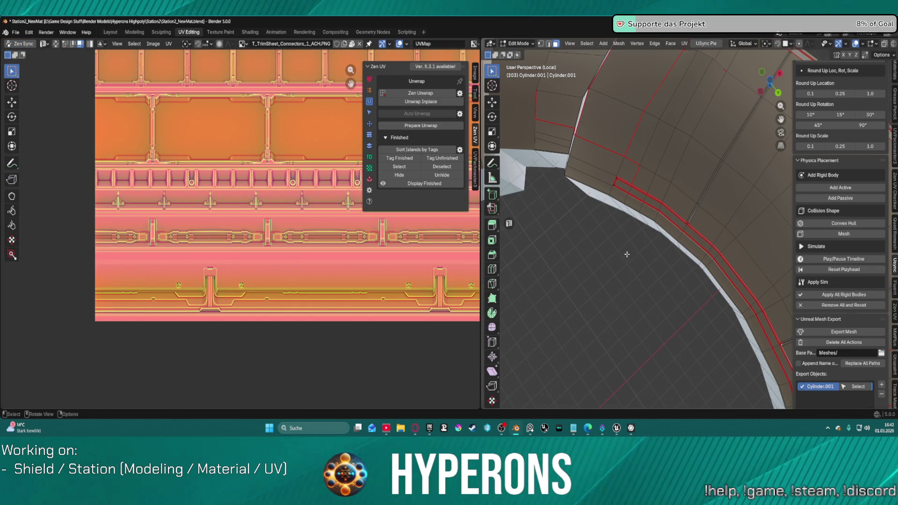
# - Select the next seam-bounded strip, then deselect it and switch to edge mode
pyautogui.scroll(6, 648, 206)
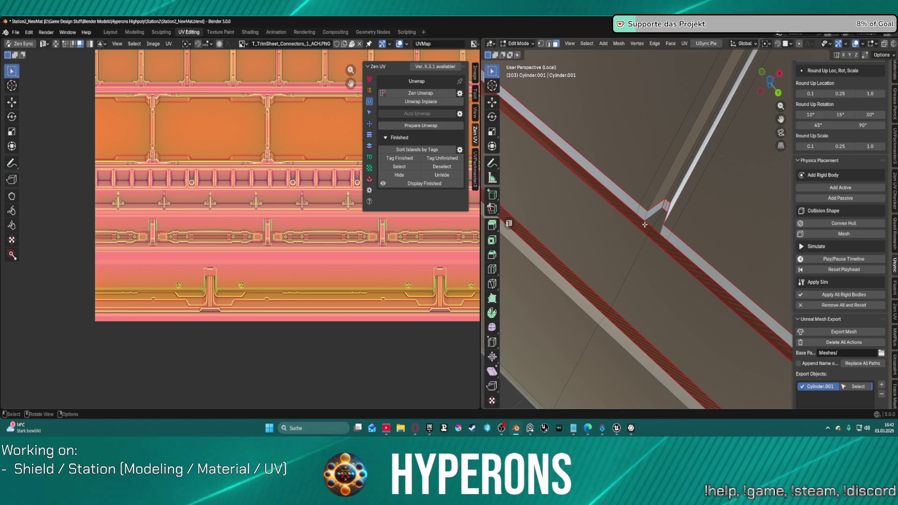
pyautogui.press('l')
pyautogui.scroll(-5, 659, 239)
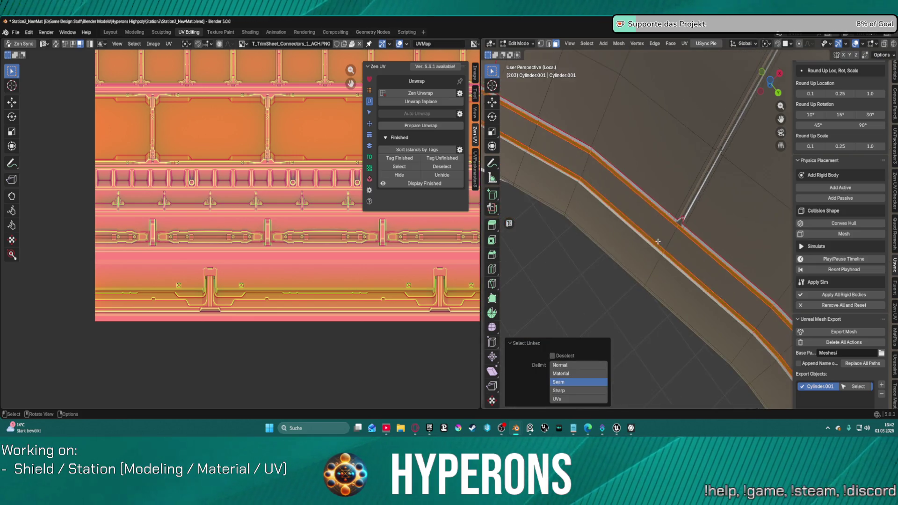
pyautogui.scroll(6, 654, 195)
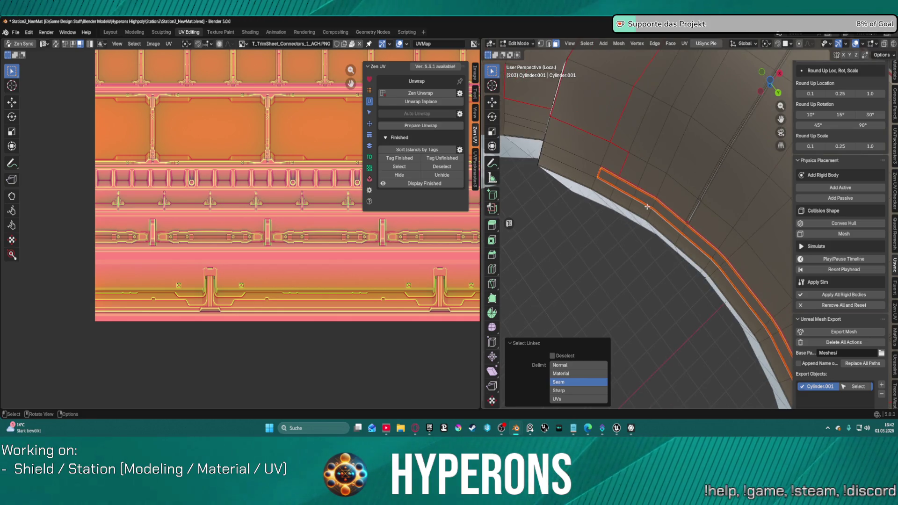
pyautogui.click(653, 195)
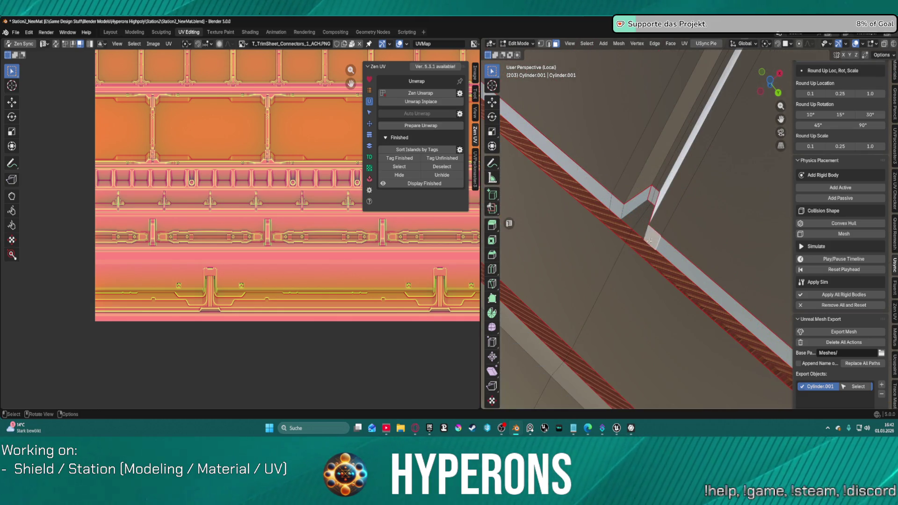
pyautogui.press('1')
pyautogui.press('2')
# - Mark the chosen edges at the strip's corner as UV seams
pyautogui.moveTo(633, 237)
pyautogui.mouseDown(button='middle')
pyautogui.moveTo(655, 245)
pyautogui.moveTo(660, 59)
pyautogui.mouseUp(button='middle')
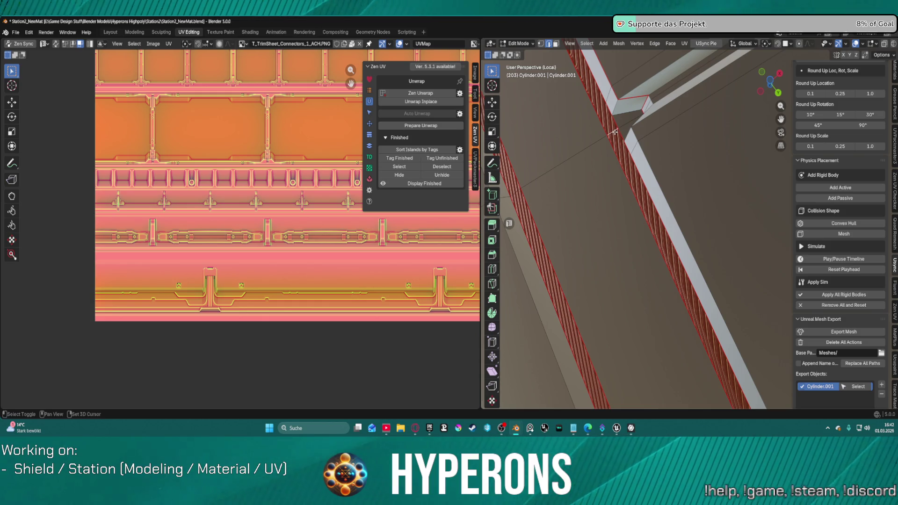
pyautogui.moveTo(616, 132); pyautogui.dragTo(596, 134, button='middle')
pyautogui.scroll(2, 628, 198)
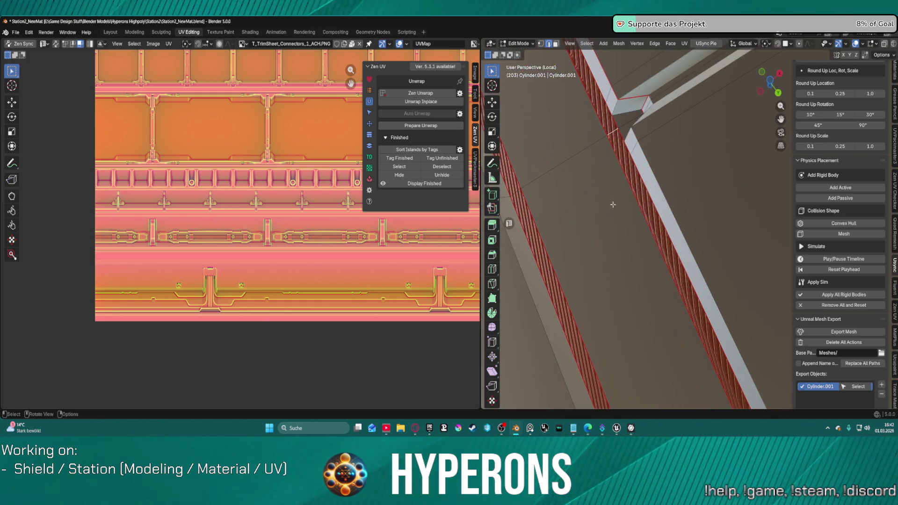
pyautogui.keyDown('shift'); pyautogui.scroll(-3, 586, 197); pyautogui.keyUp('shift')
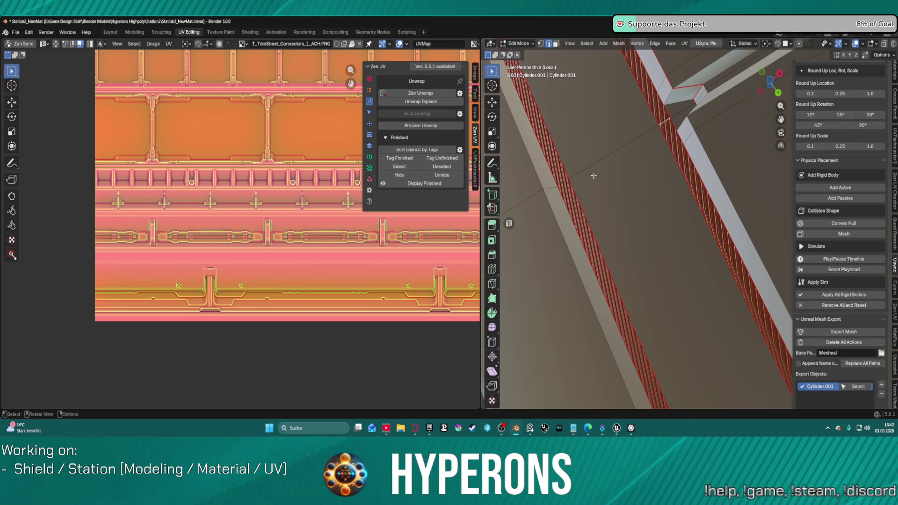
pyautogui.rightClick(594, 178)
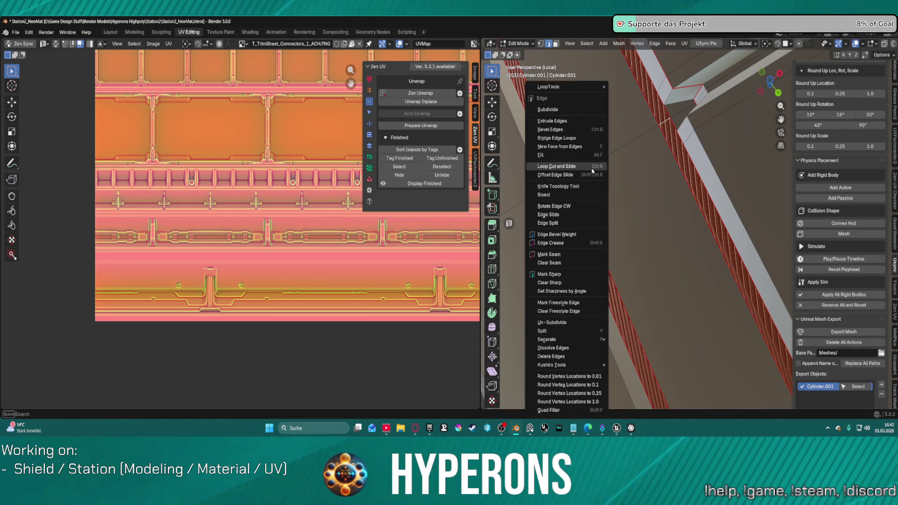
pyautogui.click(566, 256)
# - Select the raised strips up to their seams with L, delimited by Seam
pyautogui.scroll(-3, 643, 175)
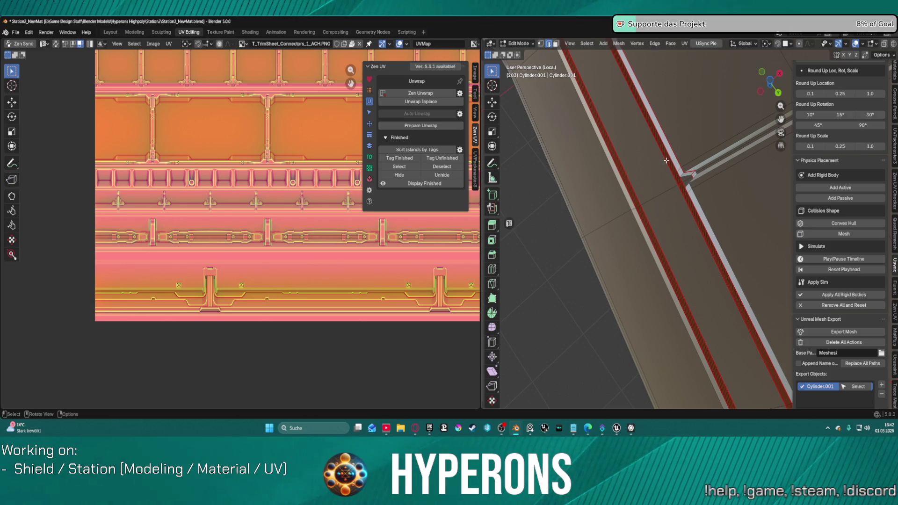
pyautogui.press('l')
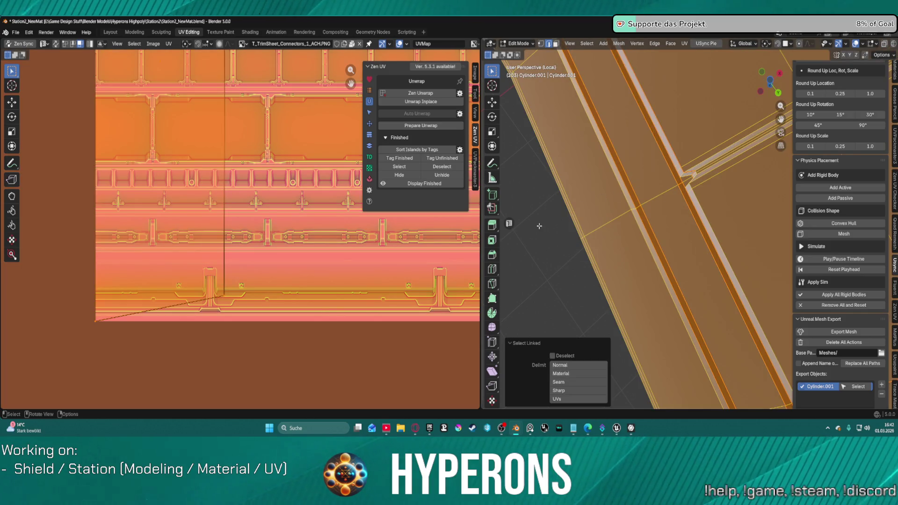
pyautogui.click(540, 226)
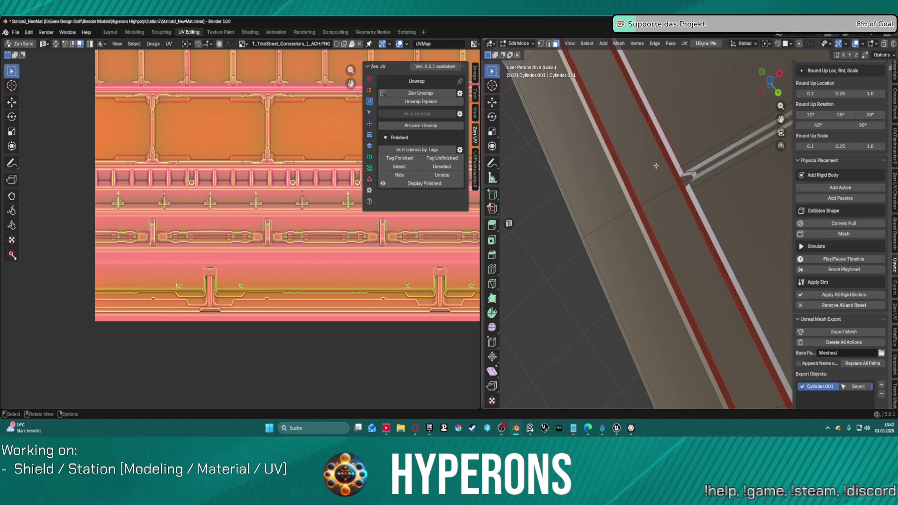
pyautogui.hotkey('shift', 's')
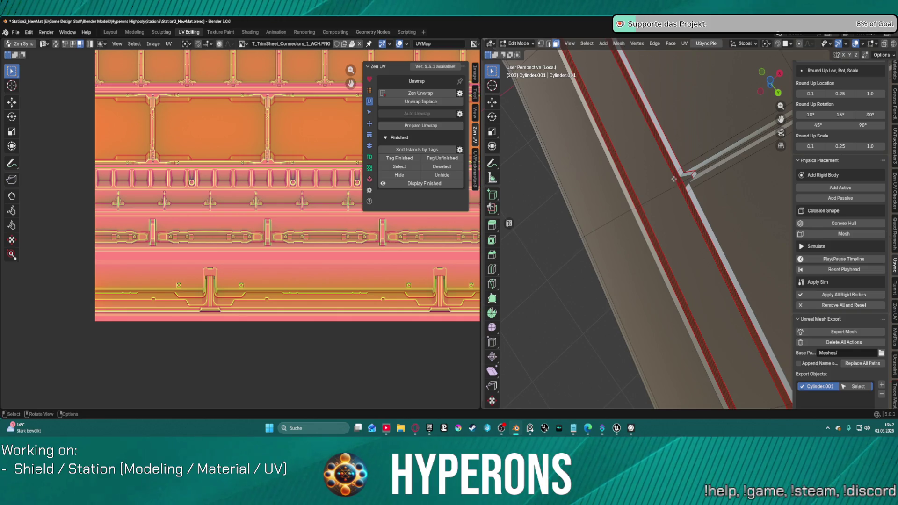
pyautogui.press('l')
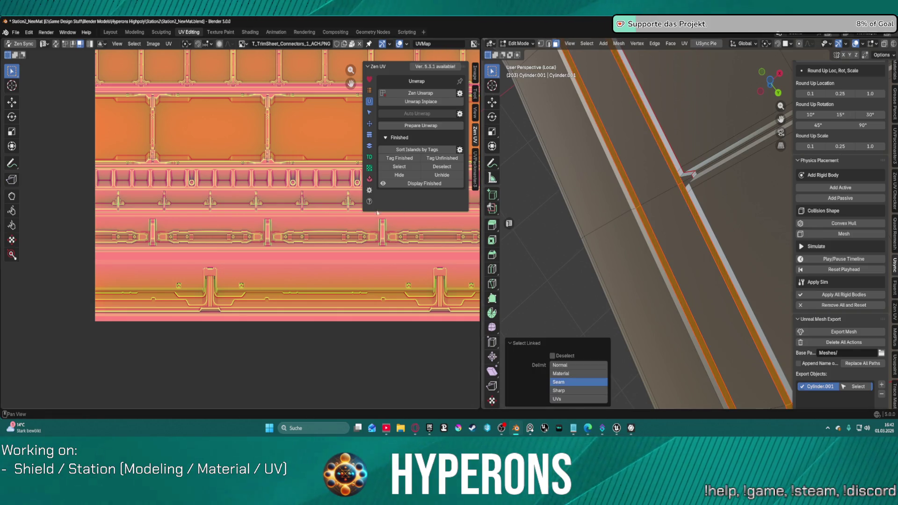
pyautogui.click(397, 102)
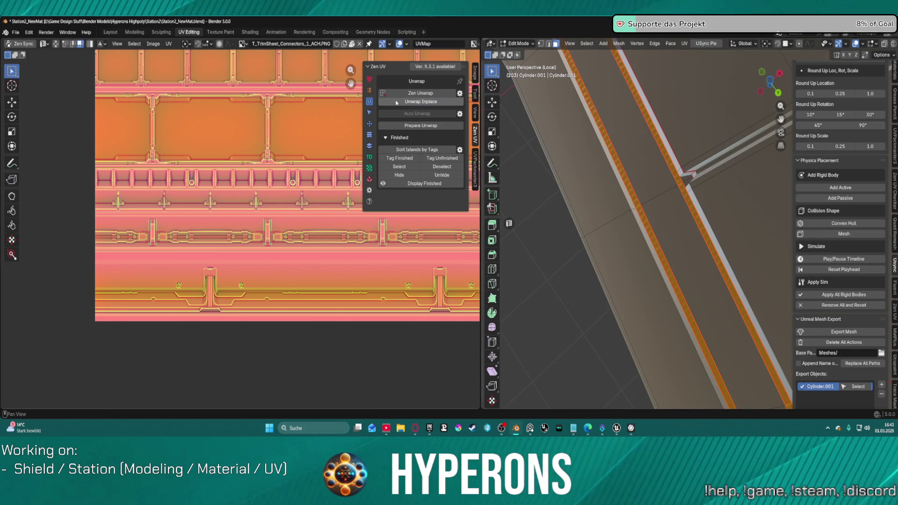
# - Frame the unwrapped strips in the UV editor and scale the islands down
pyautogui.scroll(-15, 263, 155)
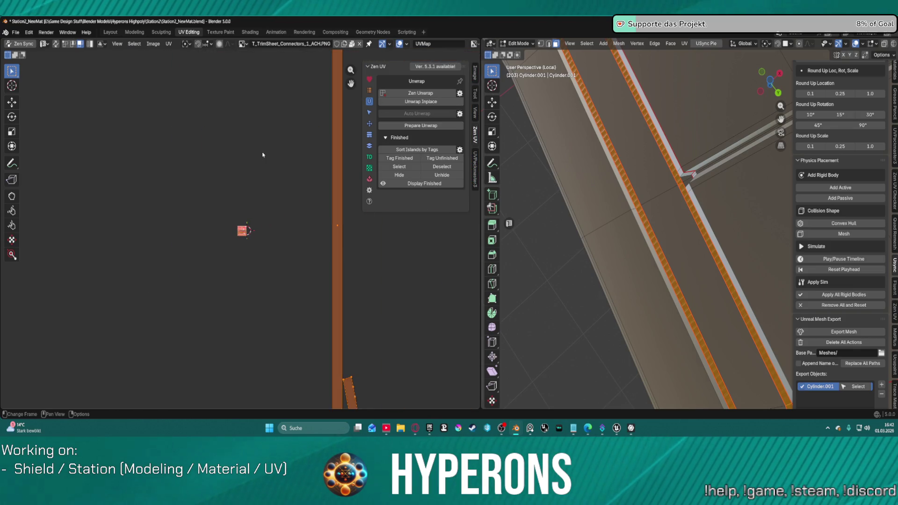
pyautogui.press('KP_Decimal')
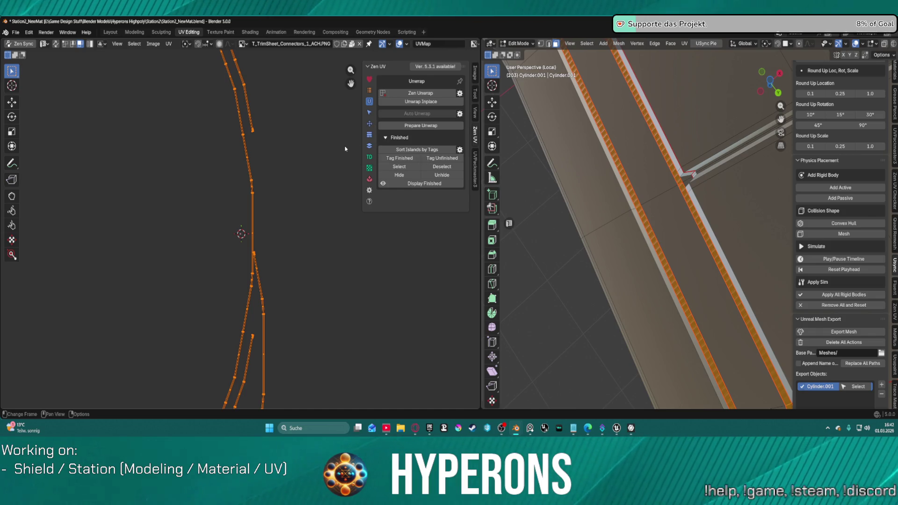
pyautogui.press('s')
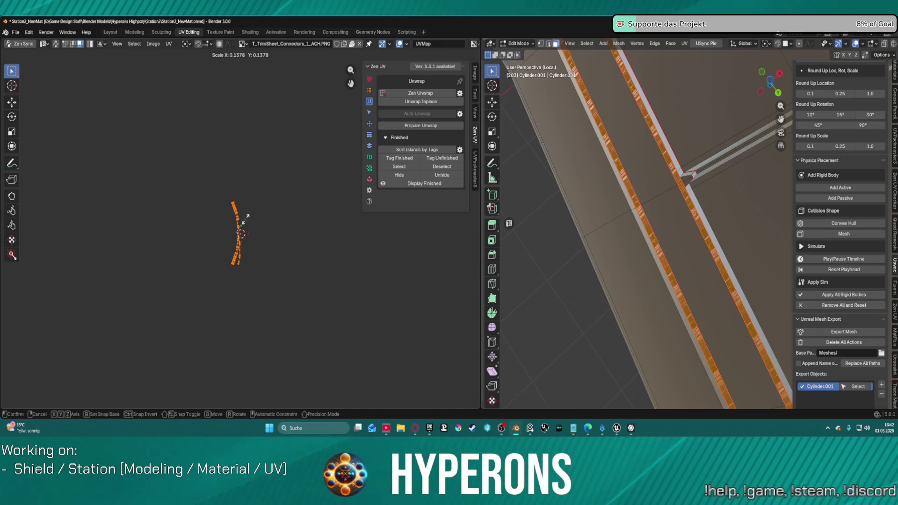
pyautogui.click(243, 224)
pyautogui.scroll(8, 240, 226)
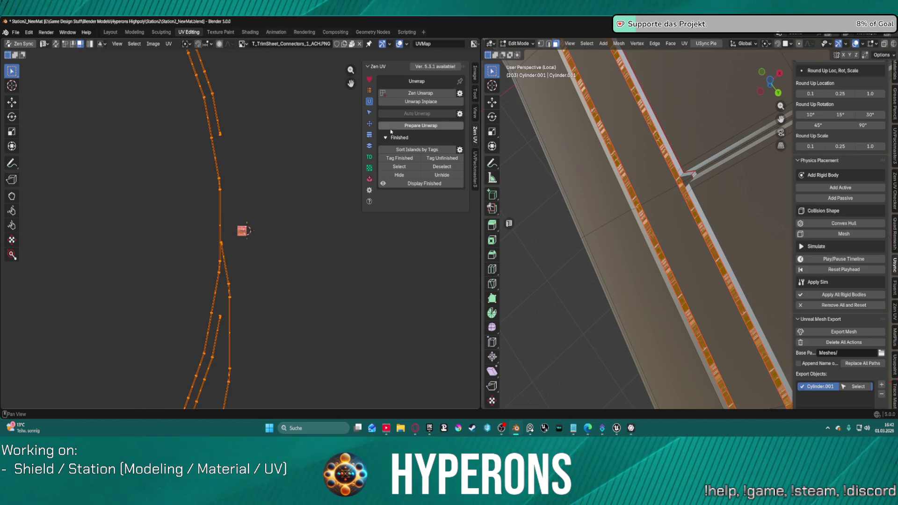
# - Quadrify the curved islands, then select the slanted strip island
pyautogui.click(369, 123)
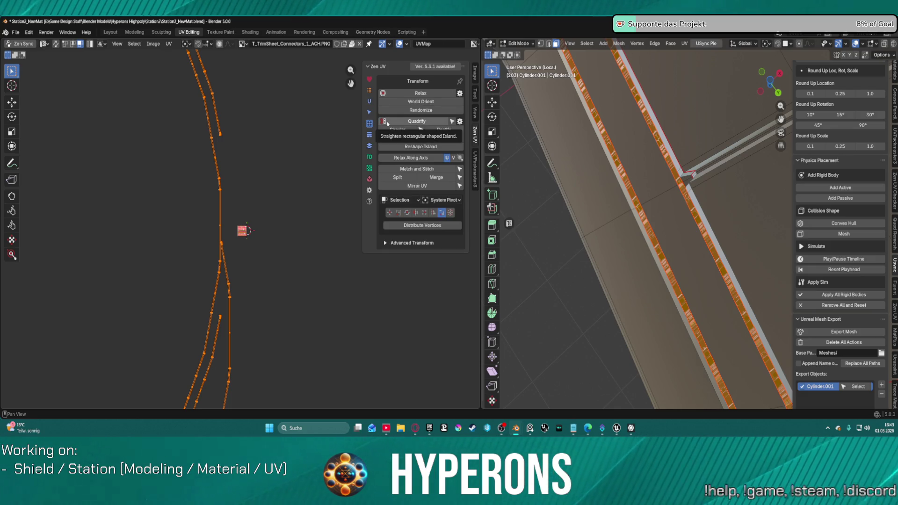
pyautogui.click(387, 123)
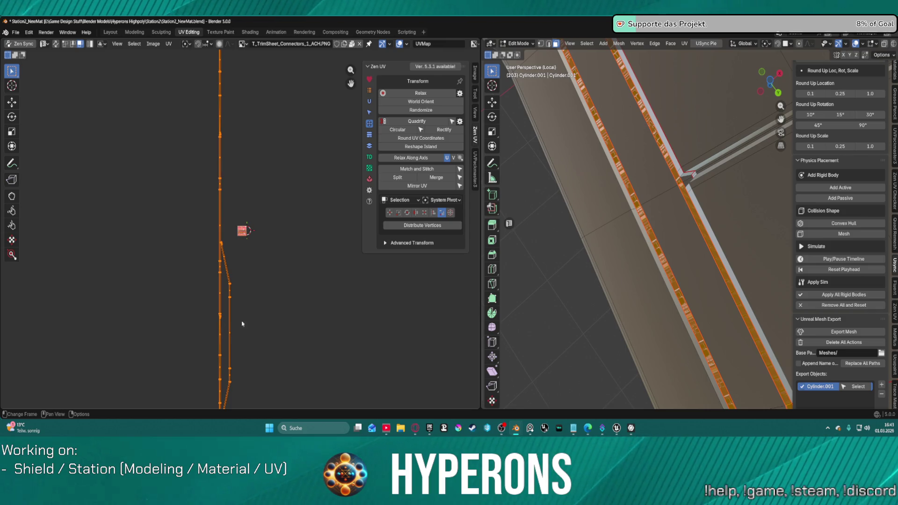
pyautogui.scroll(5, 218, 326)
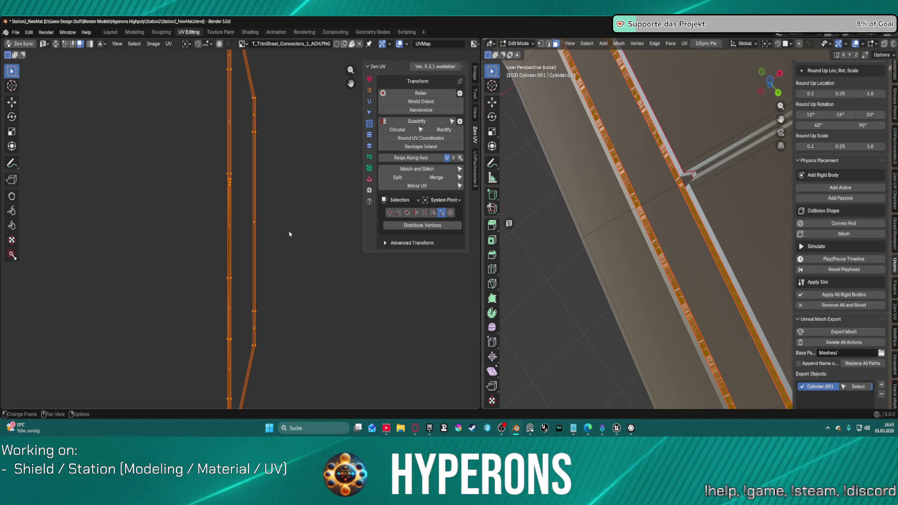
pyautogui.keyDown('shift'); pyautogui.scroll(-4, 279, 198); pyautogui.keyUp('shift')
pyautogui.moveTo(274, 359); pyautogui.dragTo(236, 346)
pyautogui.keyDown('shift'); pyautogui.scroll(-4, 233, 323); pyautogui.keyUp('shift')
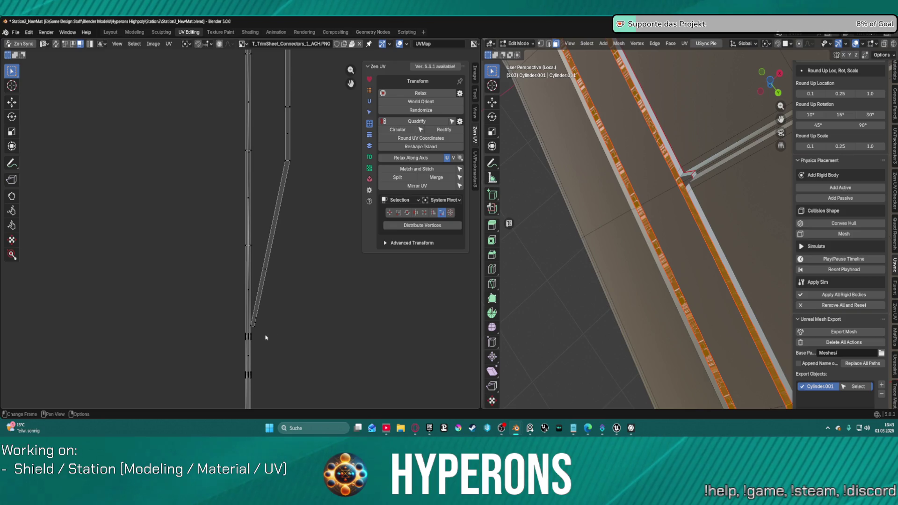
pyautogui.click(255, 324)
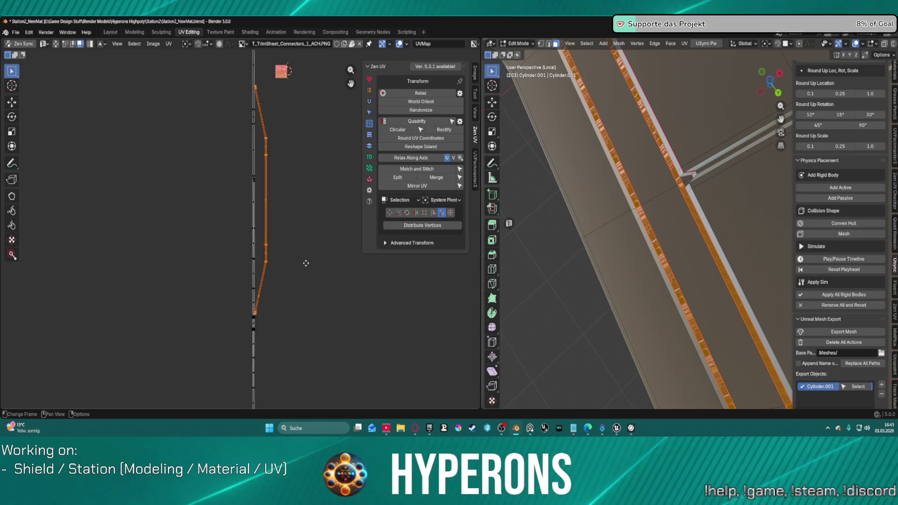
# - Move the bent strip right and alternate Relax, Rectify and Quadrify until straight
pyautogui.press('g')
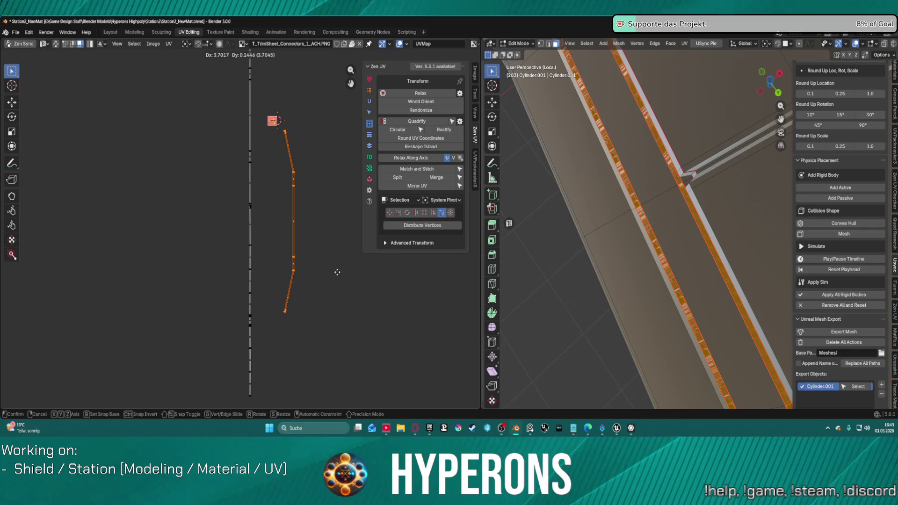
pyautogui.click(336, 269)
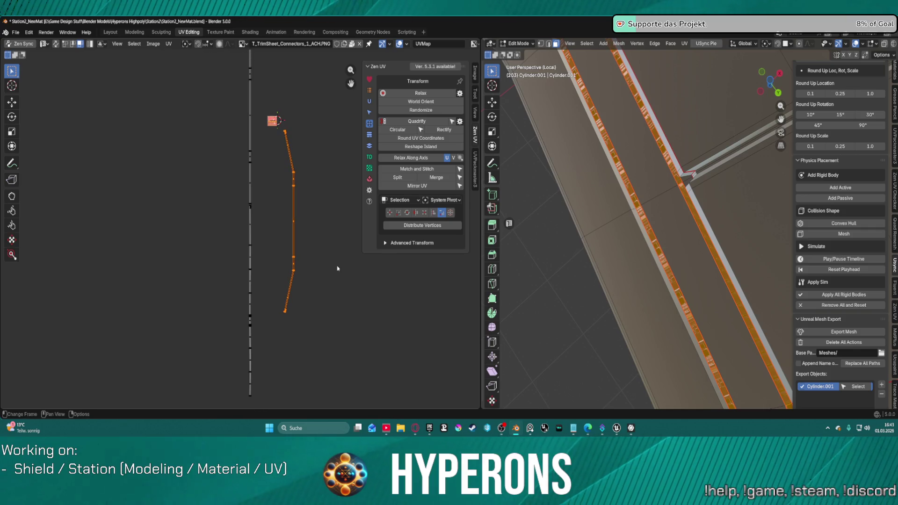
pyautogui.click(421, 92)
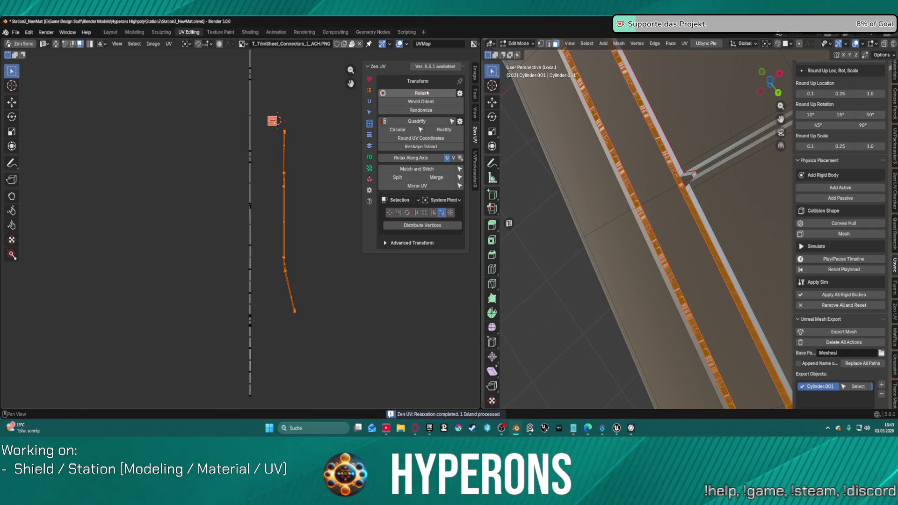
pyautogui.click(425, 121)
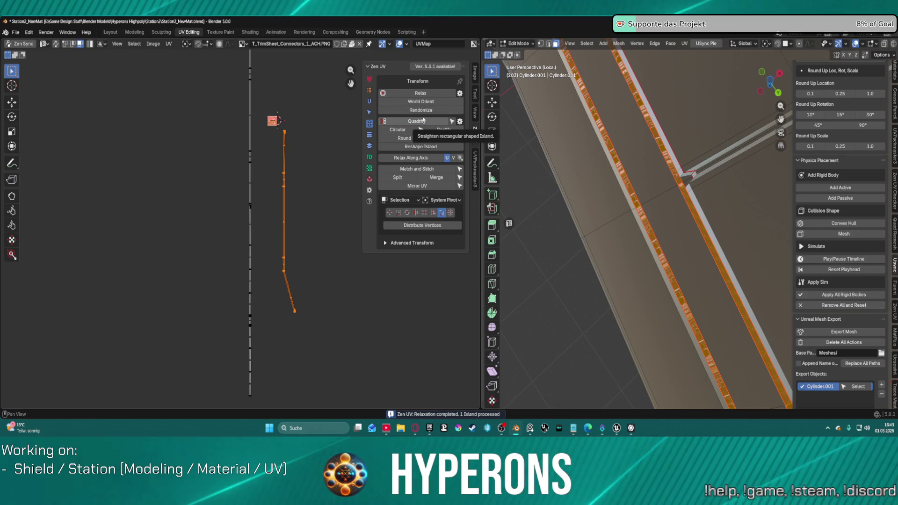
pyautogui.click(443, 130)
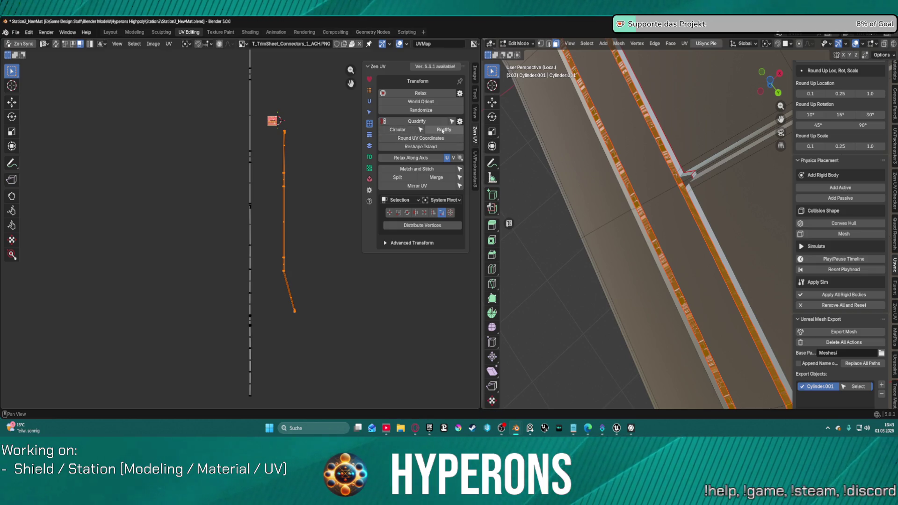
pyautogui.click(414, 122)
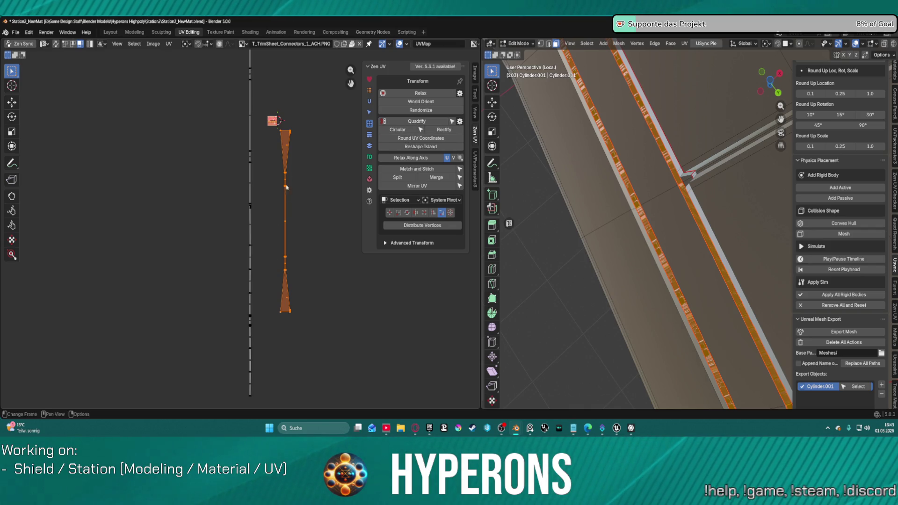
pyautogui.click(424, 96)
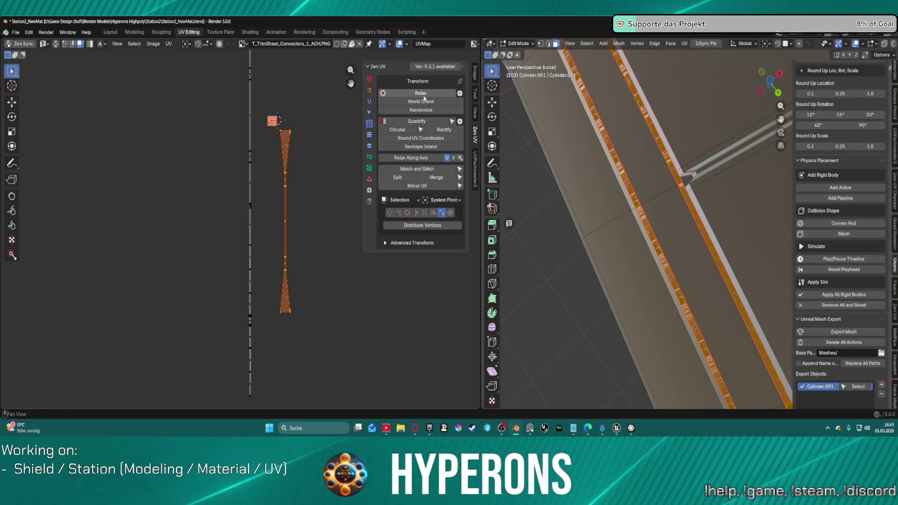
pyautogui.click(444, 131)
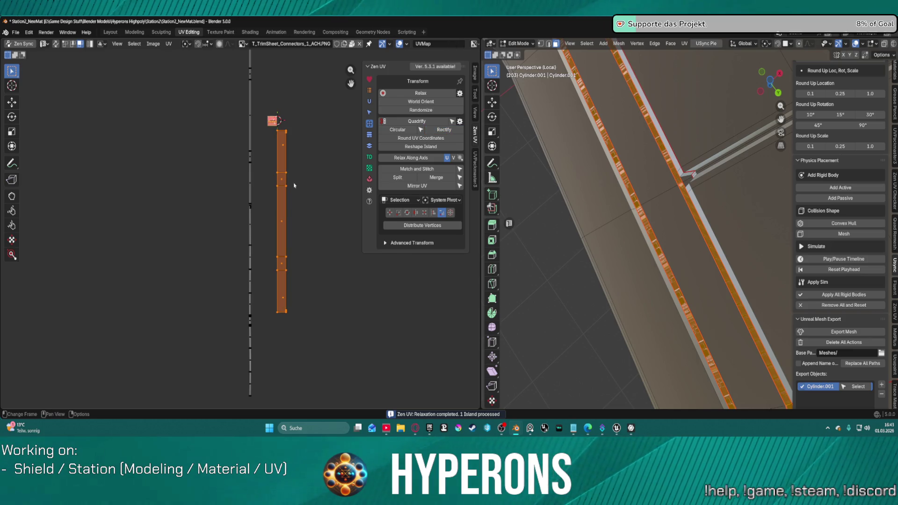
# - Narrow the strip island by scaling it along X
pyautogui.press('s')
pyautogui.press('y')
pyautogui.press('x')
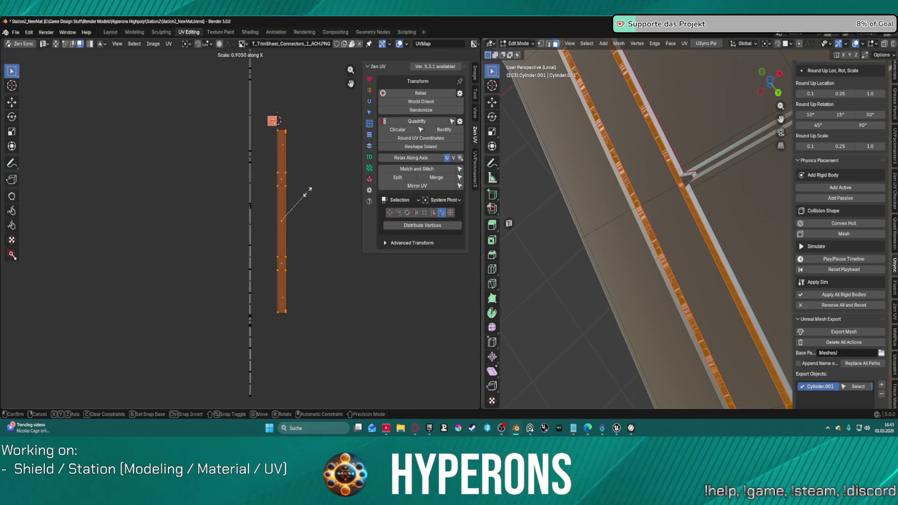
pyautogui.click(275, 208)
# - Add the left strip and World Orient both strips horizontally
pyautogui.scroll(1, 289, 202)
pyautogui.scroll(-4, 289, 201)
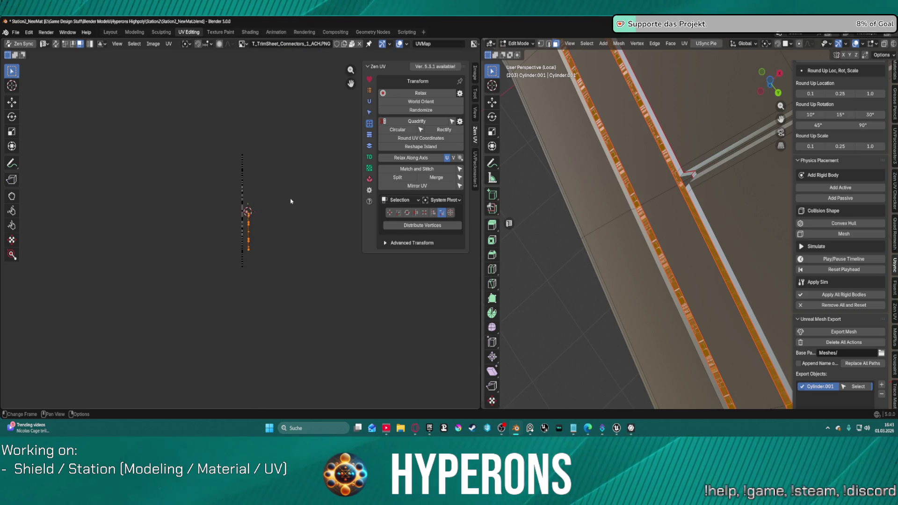
pyautogui.scroll(2, 255, 162)
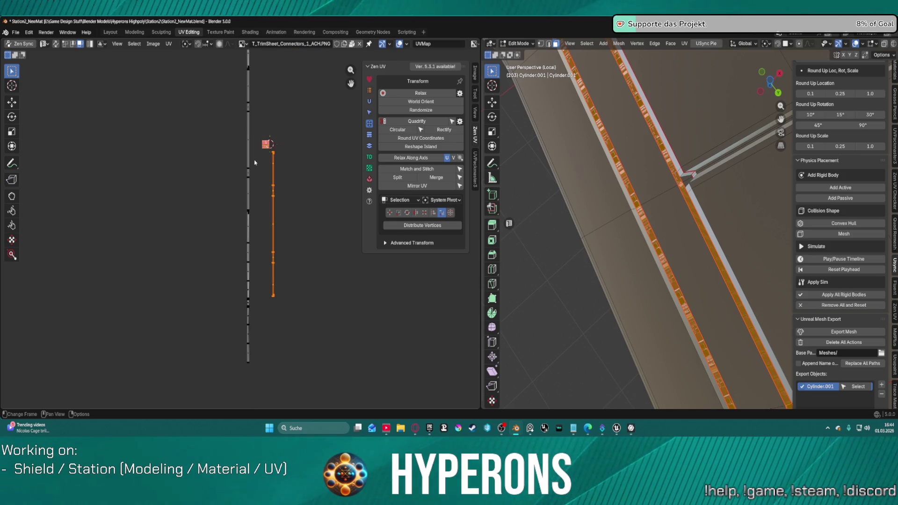
pyautogui.click(245, 171)
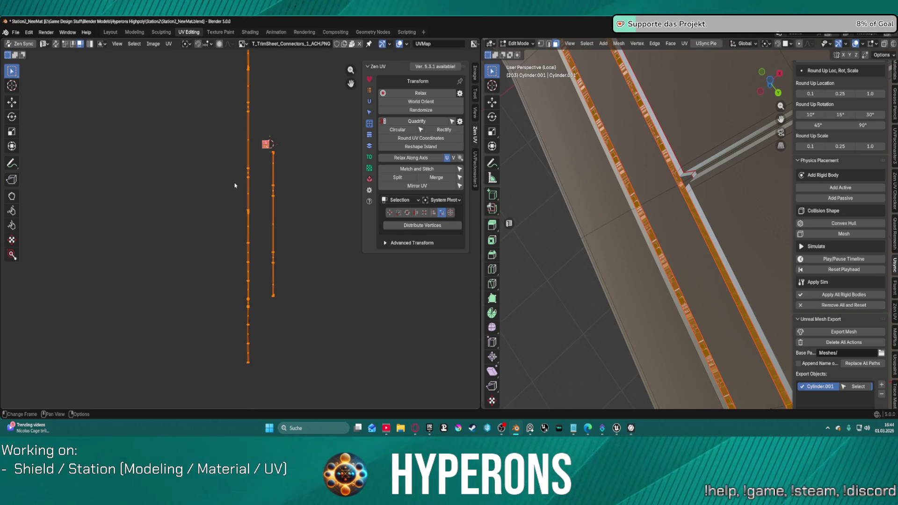
pyautogui.click(424, 102)
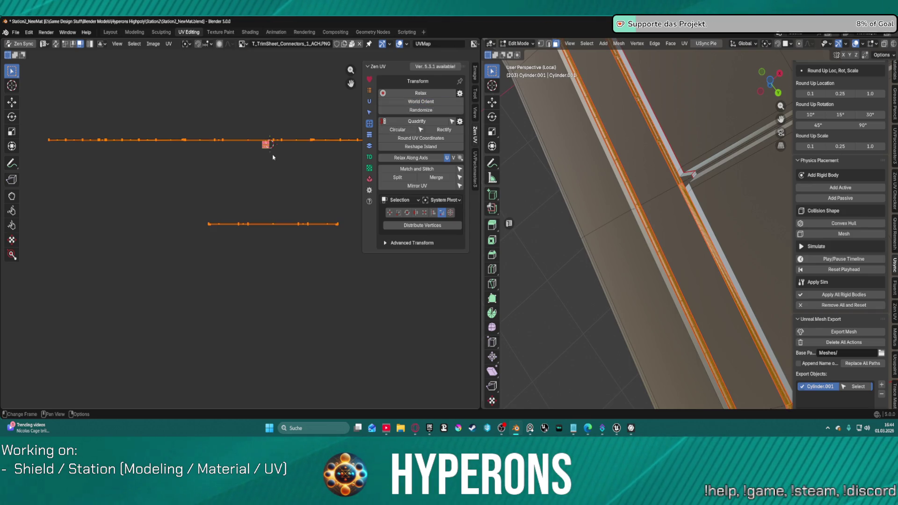
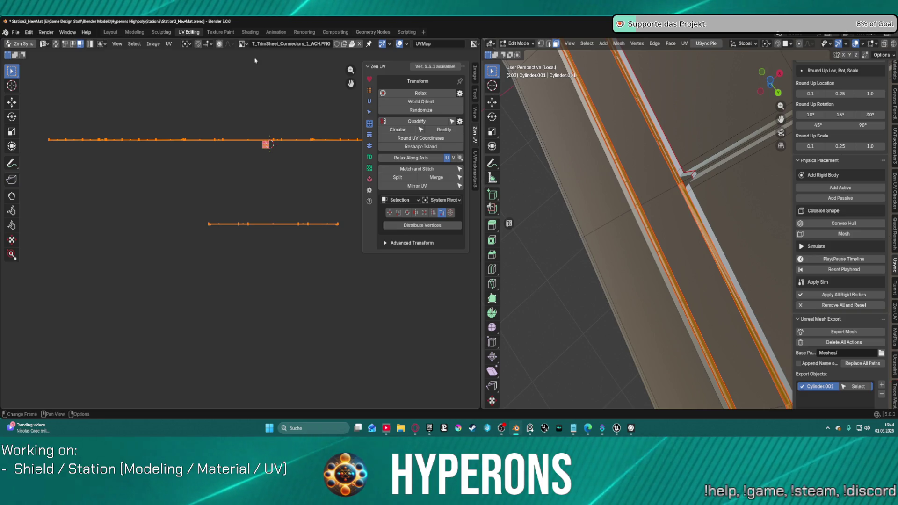
# - Move the trim strip's UV island and stretch it slightly along Y against the trim sheet's top band
pyautogui.scroll(3, 221, 96)
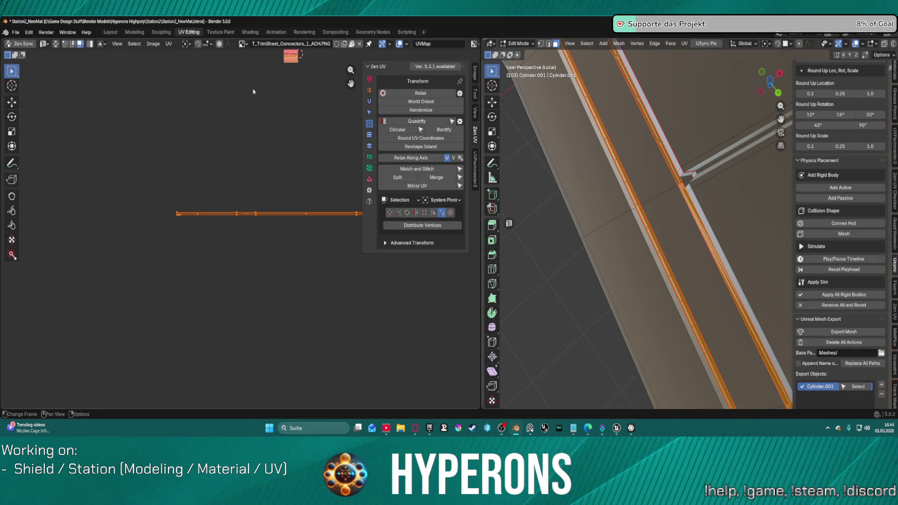
pyautogui.scroll(-2, 293, 143)
pyautogui.moveTo(293, 142); pyautogui.dragTo(217, 220, button='middle')
pyautogui.scroll(2, 240, 180)
pyautogui.moveTo(240, 181); pyautogui.dragTo(218, 220, button='middle')
pyautogui.scroll(2, 233, 193)
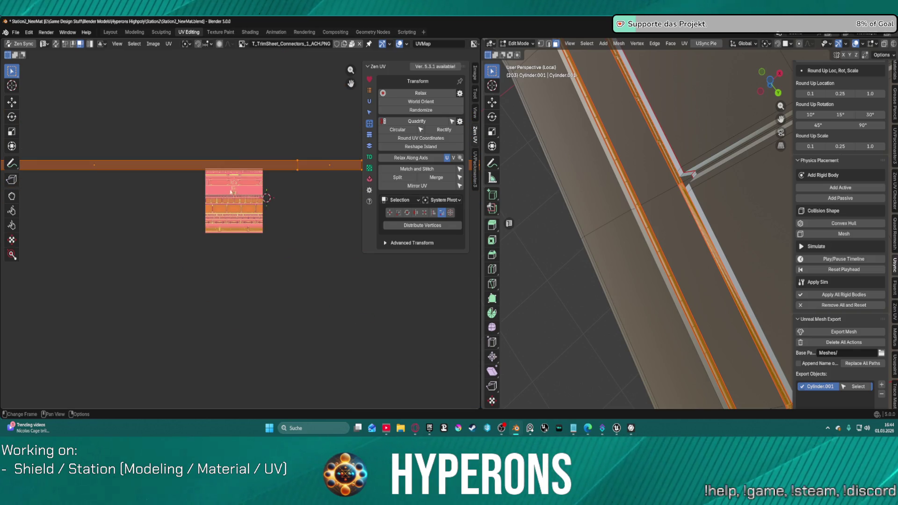
pyautogui.scroll(7, 231, 193)
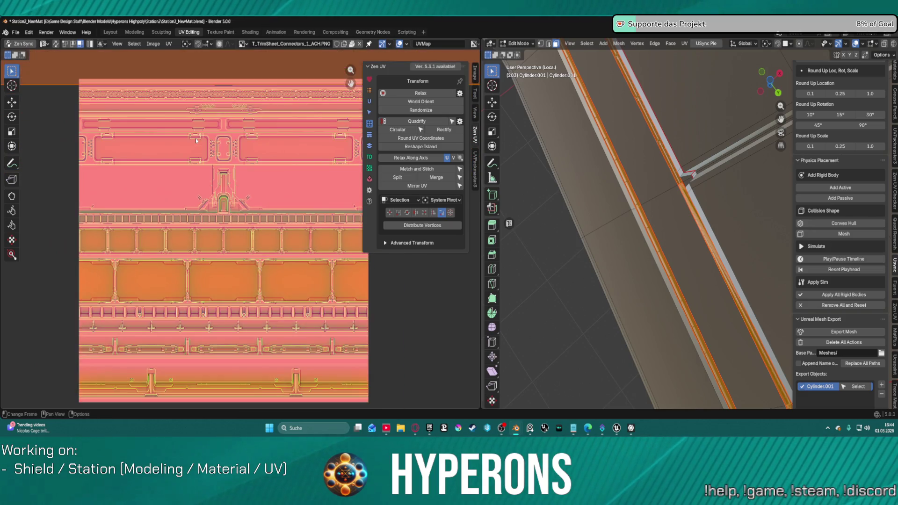
pyautogui.scroll(-2, 196, 139)
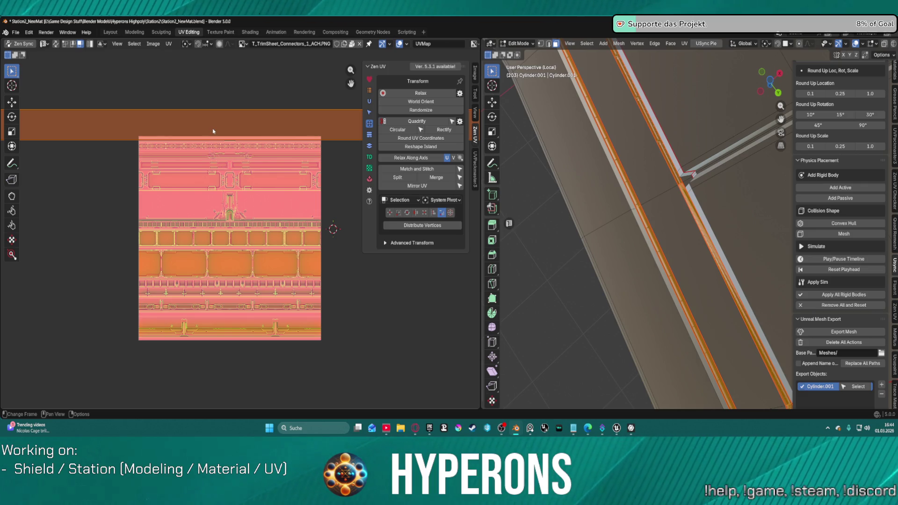
pyautogui.scroll(3, 213, 131)
pyautogui.scroll(-1, 212, 190)
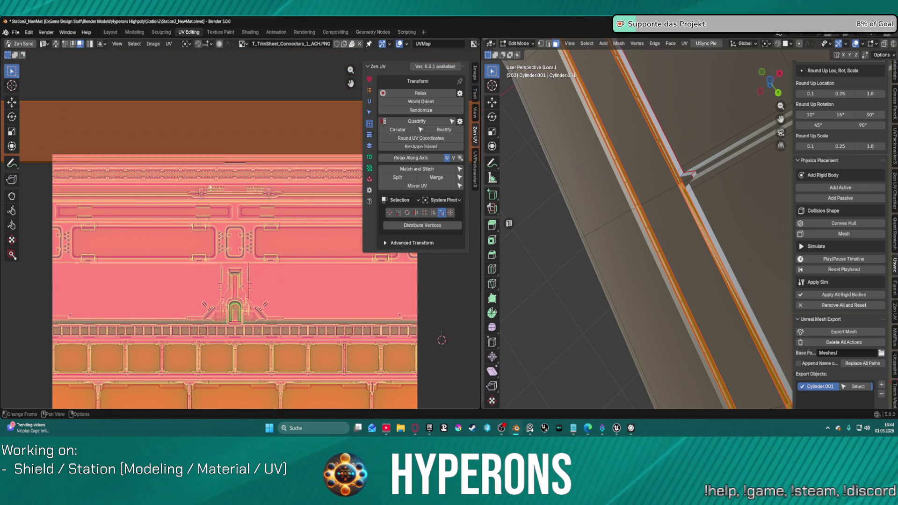
pyautogui.press('g')
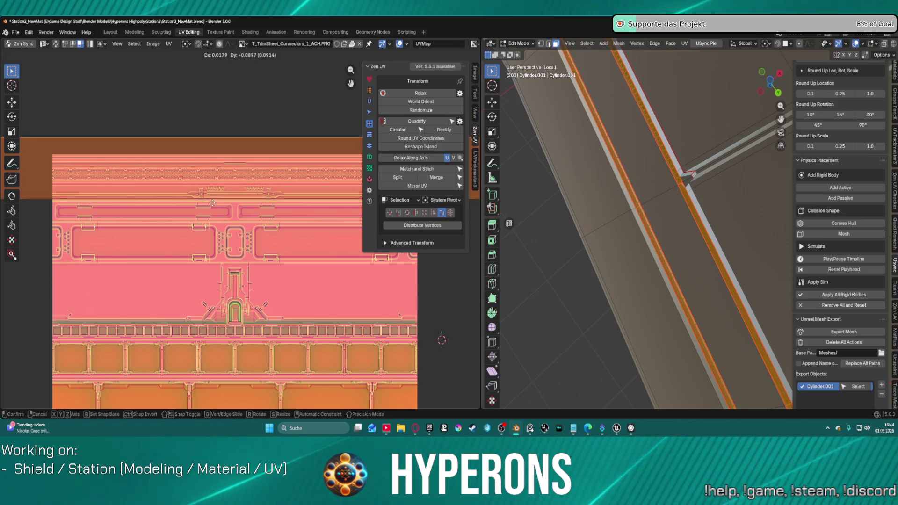
pyautogui.press('s')
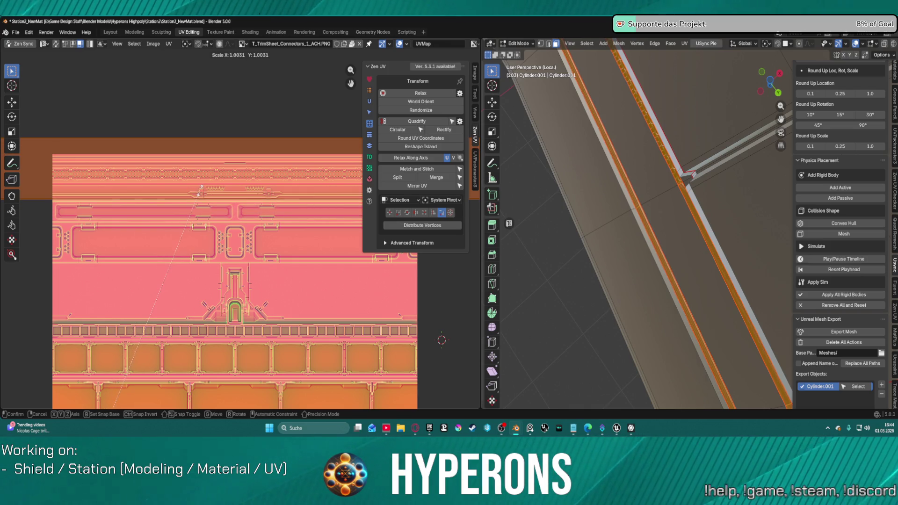
pyautogui.press('y')
pyautogui.click(209, 178)
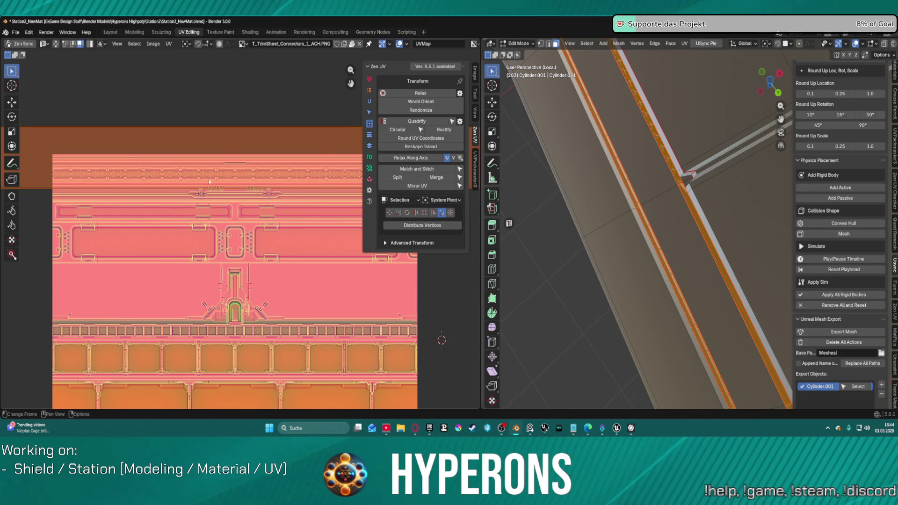
pyautogui.scroll(-10, 237, 140)
pyautogui.scroll(5, 272, 195)
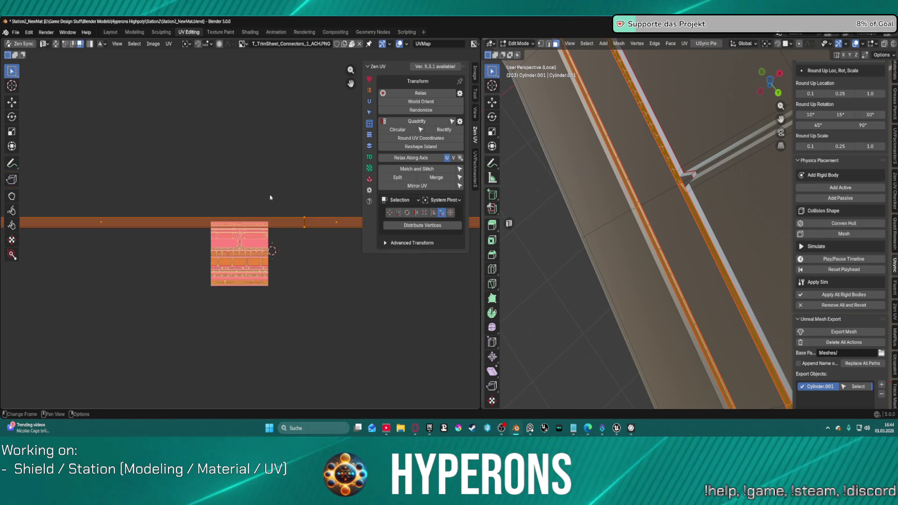
# - Use Zen UV's Transform align options to shift both of Cylinder.001's UV islands up within the UV area
pyautogui.scroll(-12, 299, 216)
pyautogui.scroll(6, 251, 234)
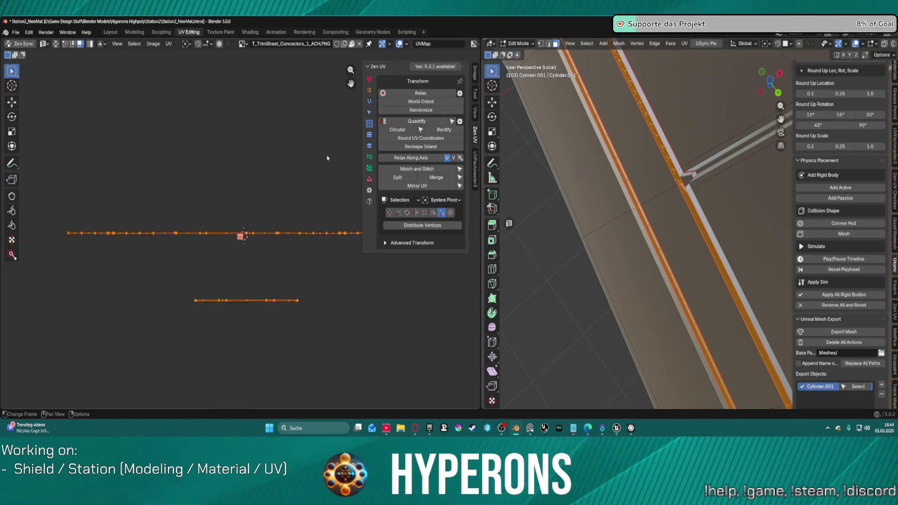
pyautogui.click(370, 146)
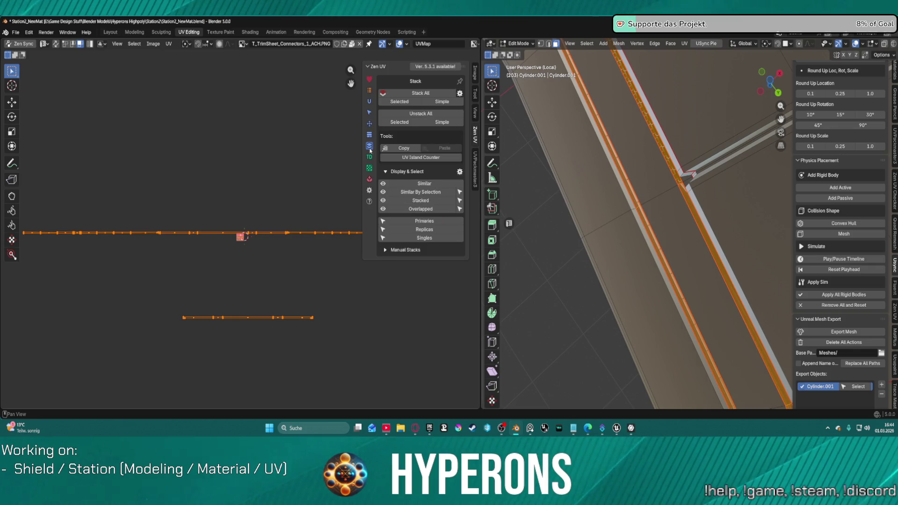
pyautogui.click(370, 124)
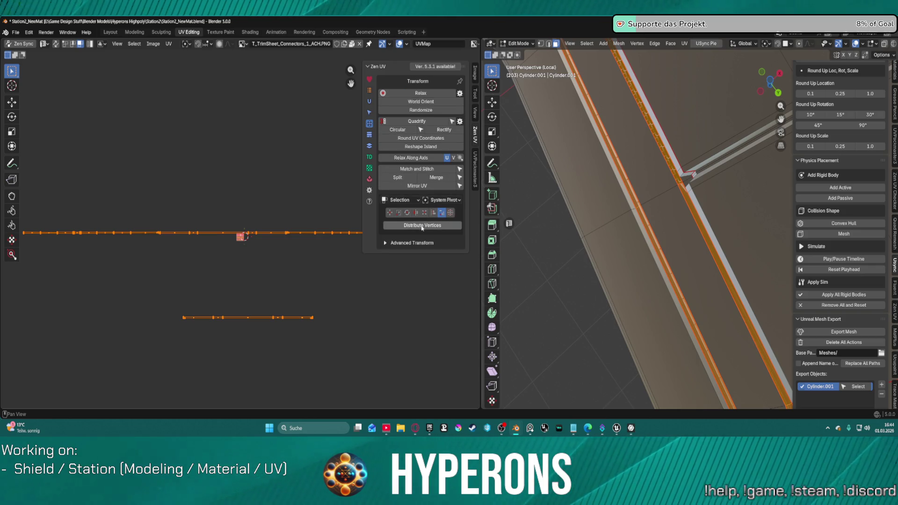
pyautogui.click(433, 213)
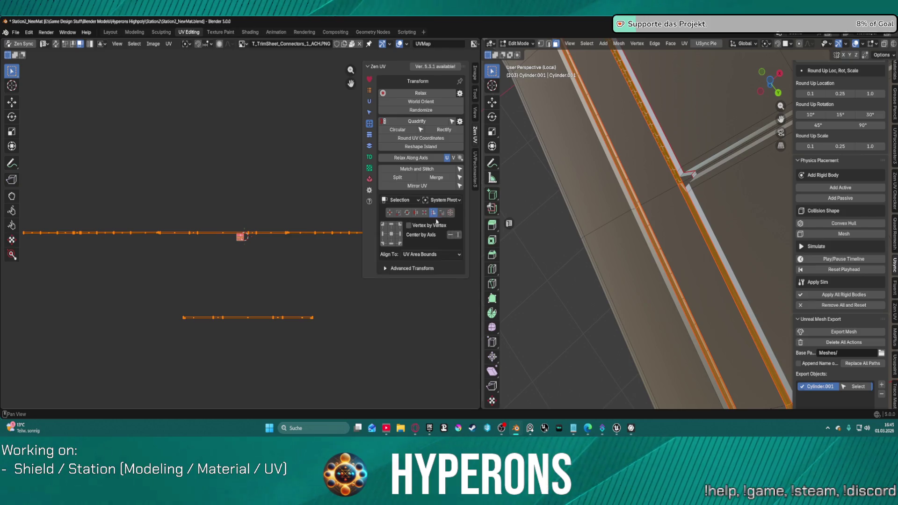
pyautogui.click(392, 239)
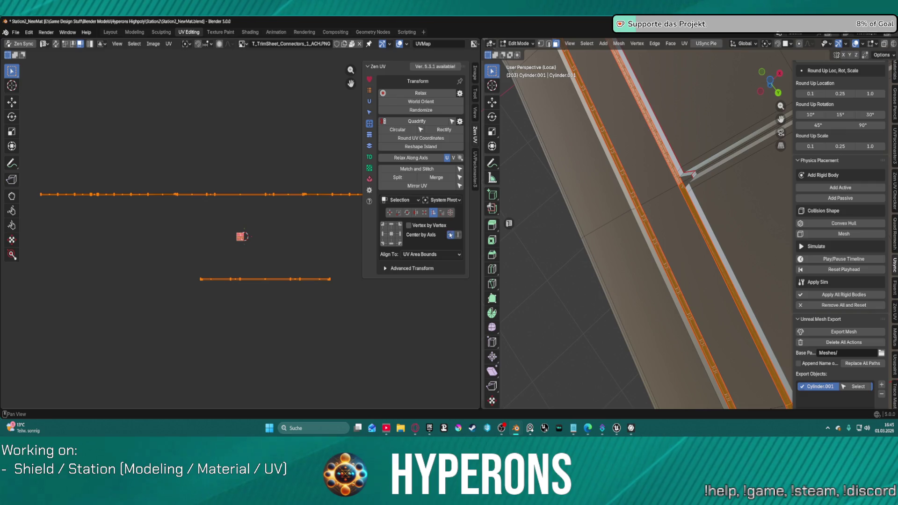
pyautogui.scroll(6, 235, 281)
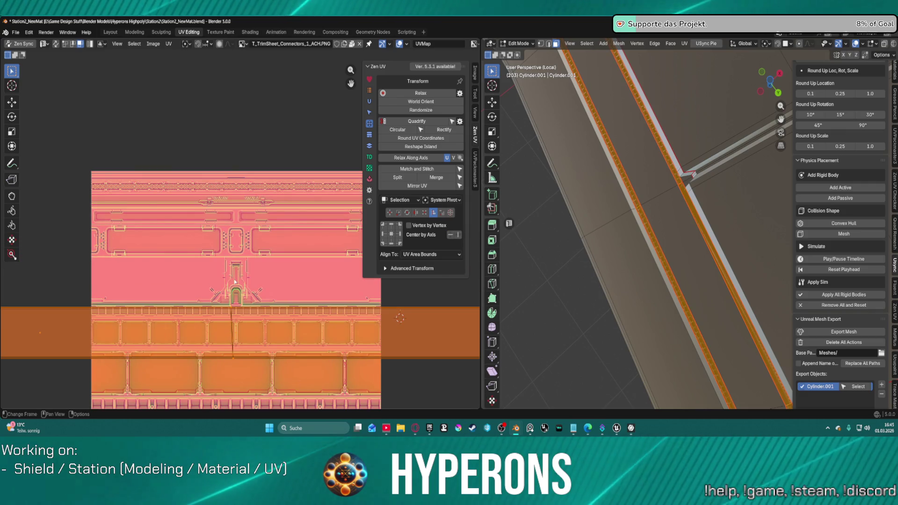
# - Move the UV strip up the texture and shrink it into a thin band
pyautogui.press('g')
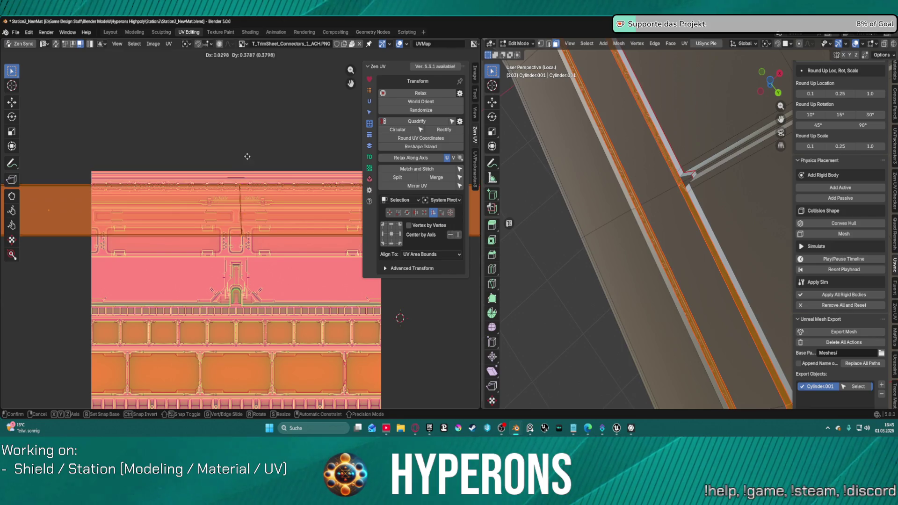
pyautogui.press('s')
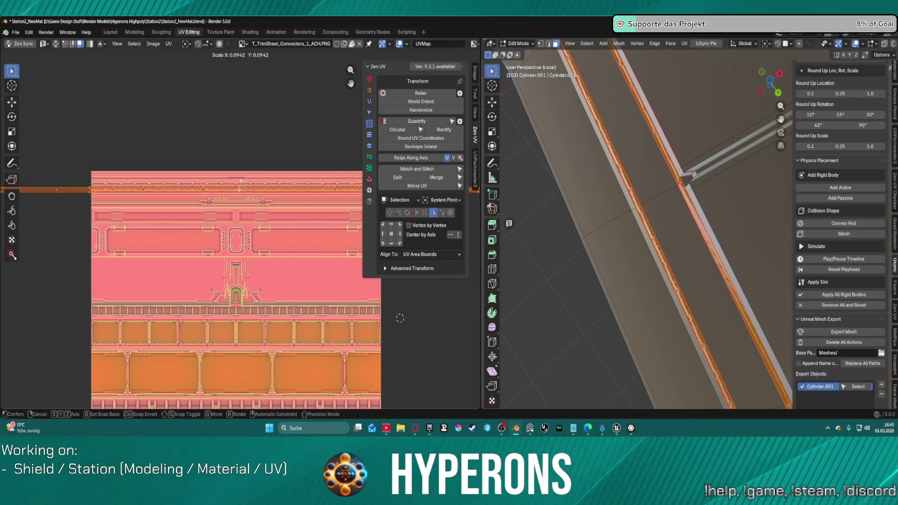
pyautogui.click(249, 186)
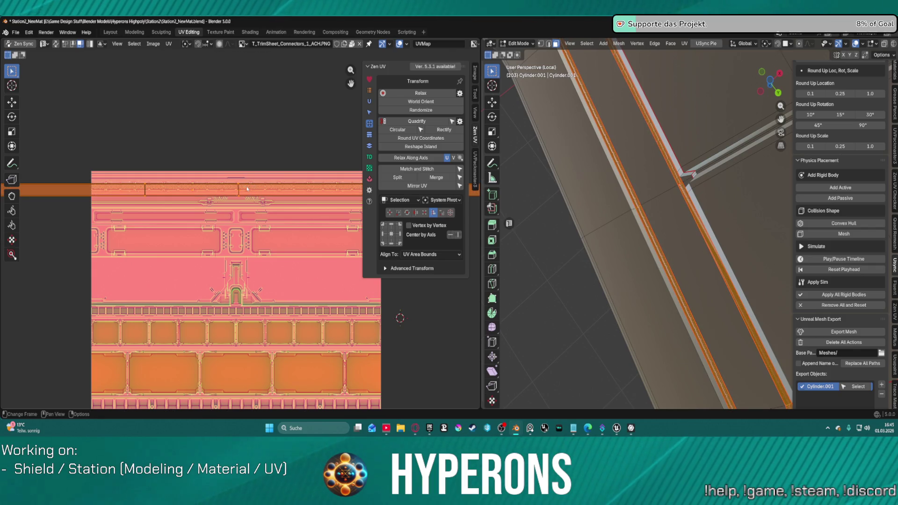
# - Fine-tune the strip's position and enlarge it slightly to sit on the top dotted-panel band
pyautogui.scroll(5, 249, 186)
pyautogui.moveTo(245, 175); pyautogui.dragTo(247, 210, button='middle')
pyautogui.press('g')
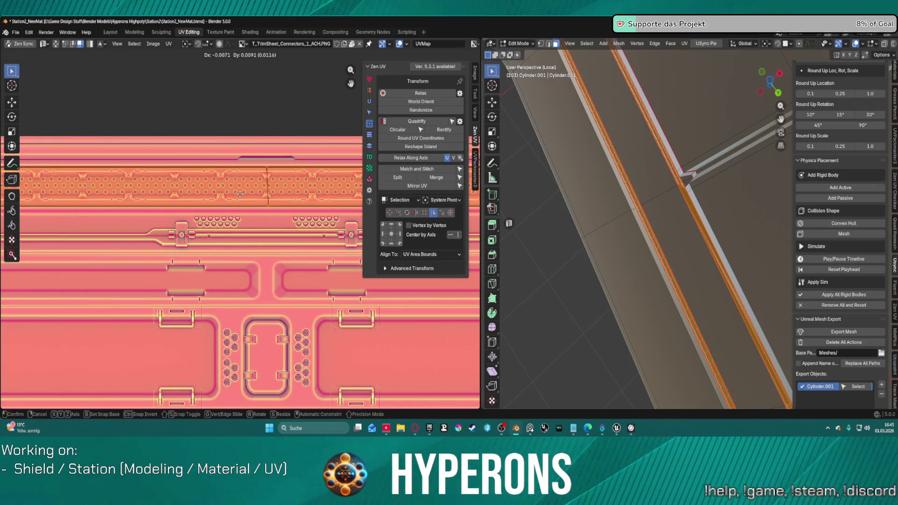
pyautogui.press('s')
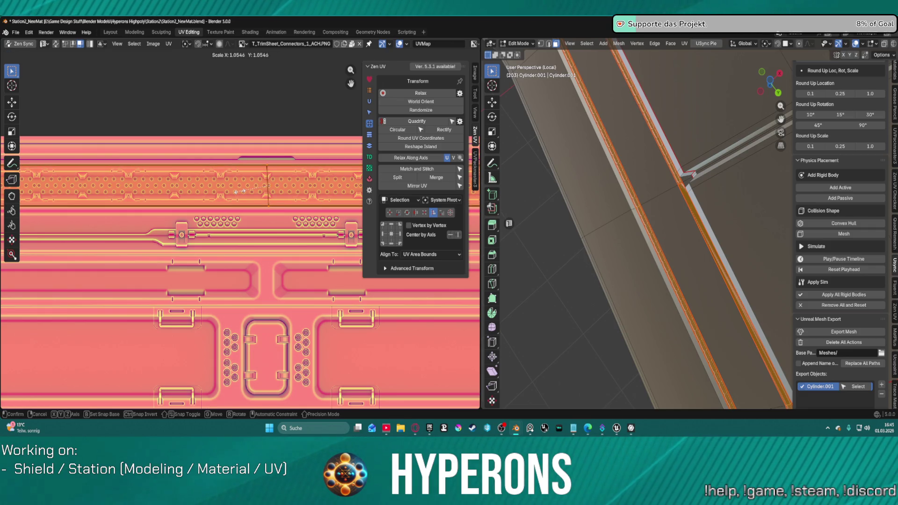
pyautogui.click(239, 190)
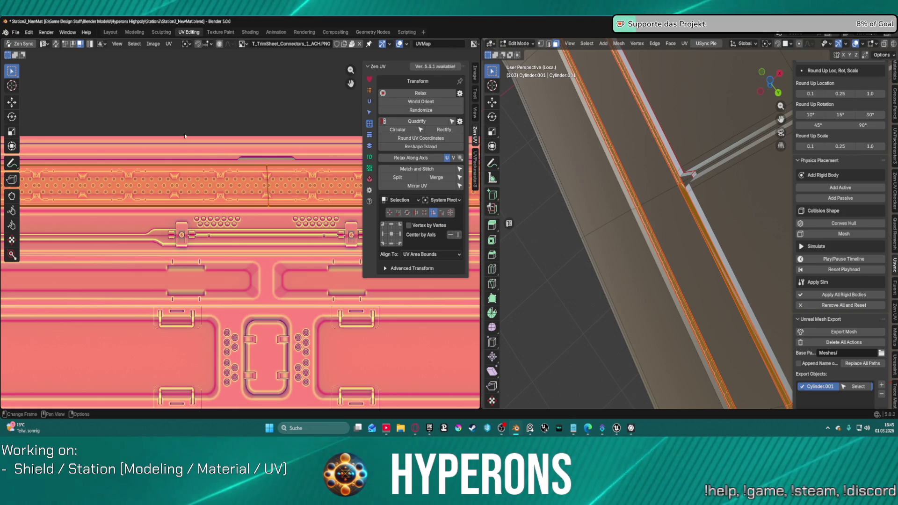
# - Save the file as Station2_NewMat.blend
pyautogui.click(19, 33)
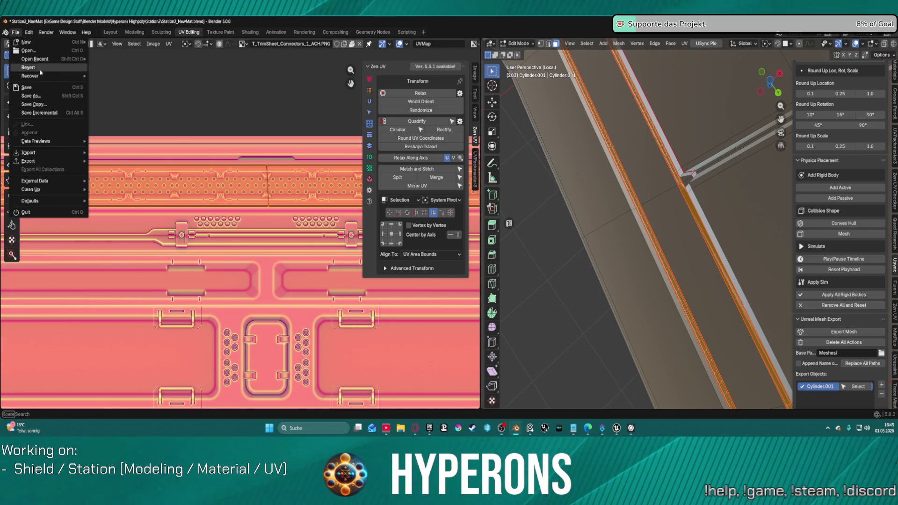
pyautogui.click(43, 88)
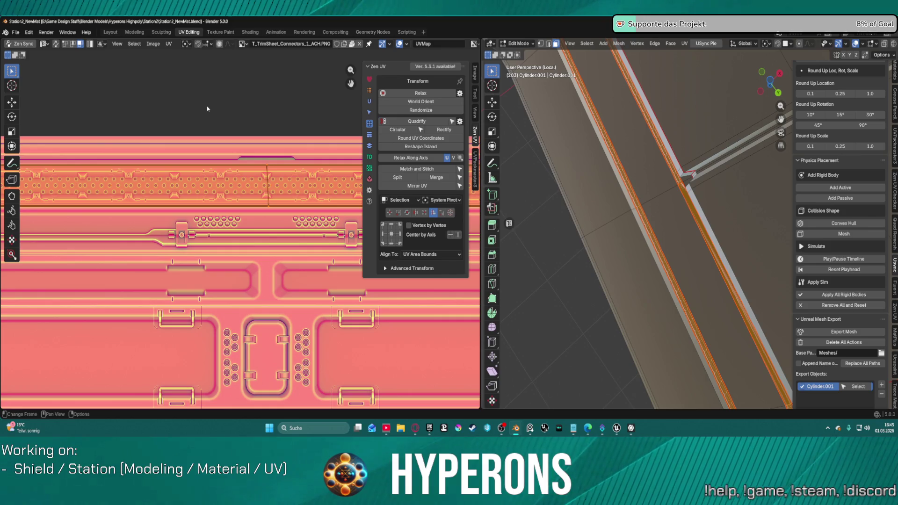
pyautogui.moveTo(682, 183)
pyautogui.mouseDown(button='middle')
pyautogui.moveTo(700, 171)
pyautogui.moveTo(690, 110)
pyautogui.moveTo(589, 191)
pyautogui.moveTo(648, 279)
pyautogui.moveTo(700, 305)
pyautogui.moveTo(760, 309)
pyautogui.moveTo(657, 255)
pyautogui.moveTo(632, 250)
pyautogui.moveTo(616, 261)
pyautogui.mouseUp(button='middle')
# - Frame and orbit in close to inspect the trim-textured strip on the ring
pyautogui.moveTo(715, 273)
pyautogui.mouseDown(button='middle')
pyautogui.moveTo(663, 279)
pyautogui.moveTo(607, 261)
pyautogui.mouseUp(button='middle')
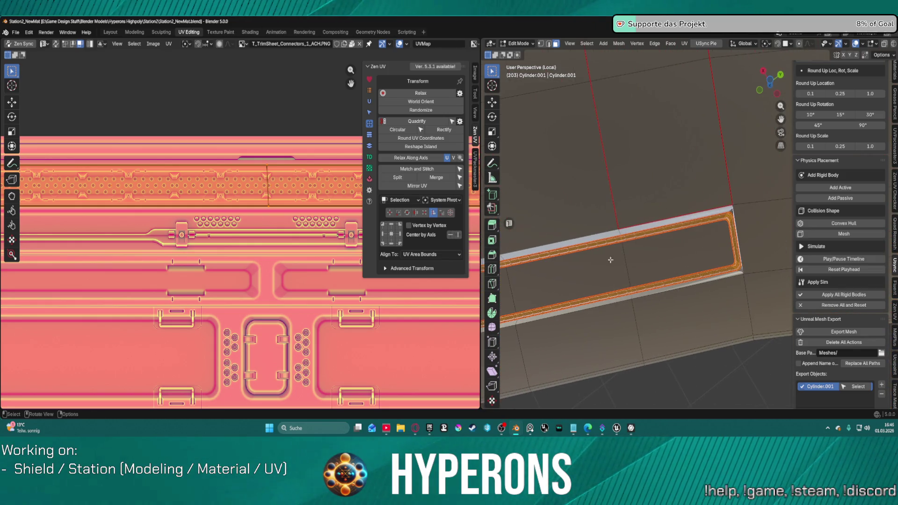
pyautogui.moveTo(638, 227); pyautogui.dragTo(715, 212, button='middle')
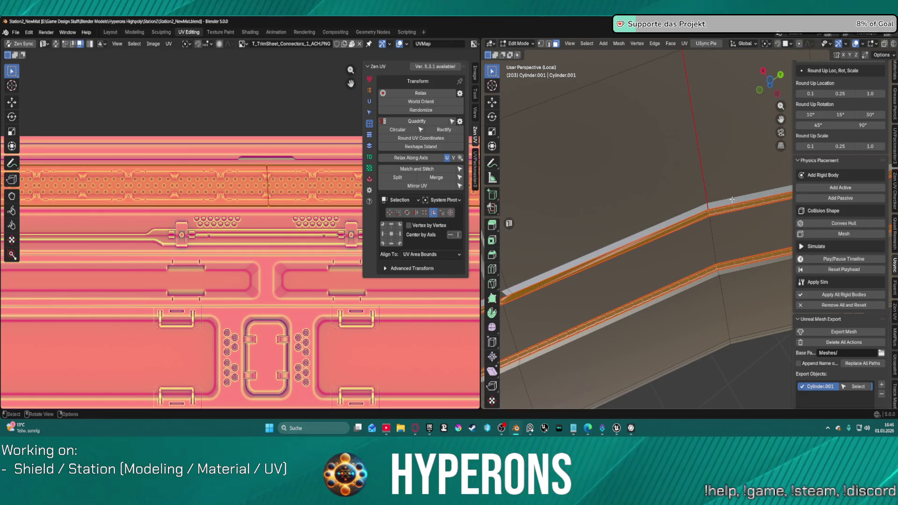
pyautogui.scroll(3, 729, 210)
pyautogui.moveTo(758, 176)
pyautogui.keyDown('shift'); pyautogui.mouseDown(button='middle')
pyautogui.moveTo(766, 142)
pyautogui.moveTo(717, 265)
pyautogui.moveTo(528, 320)
pyautogui.moveTo(564, 283)
pyautogui.moveTo(708, 249)
pyautogui.moveTo(722, 223)
pyautogui.mouseUp(button='middle'); pyautogui.keyUp('shift')
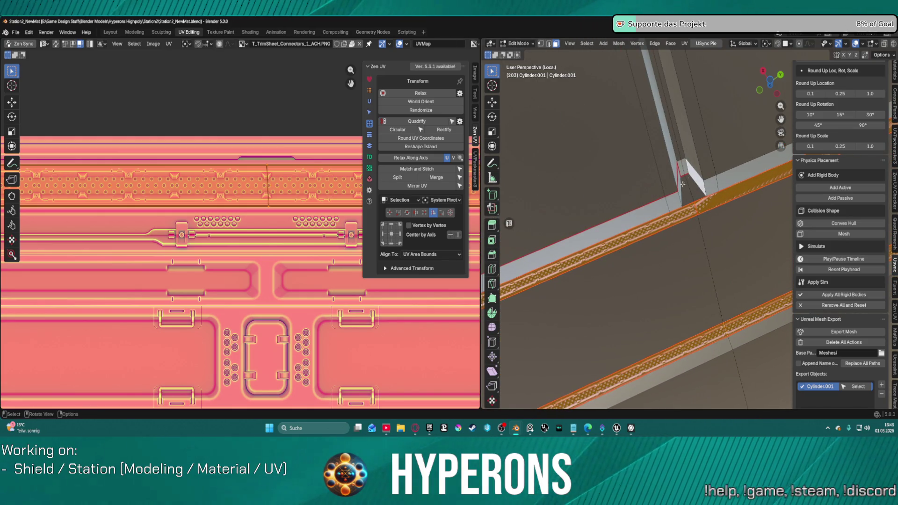
pyautogui.press('KP_Decimal')
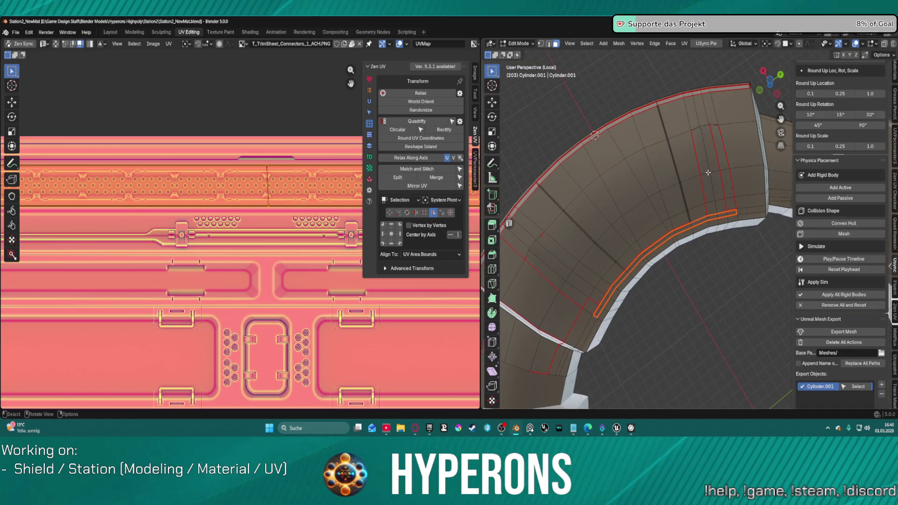
pyautogui.scroll(3, 708, 172)
pyautogui.moveTo(708, 172)
pyautogui.mouseDown(button='middle')
pyautogui.moveTo(702, 178)
pyautogui.moveTo(695, 159)
pyautogui.moveTo(615, 104)
pyautogui.mouseUp(button='middle')
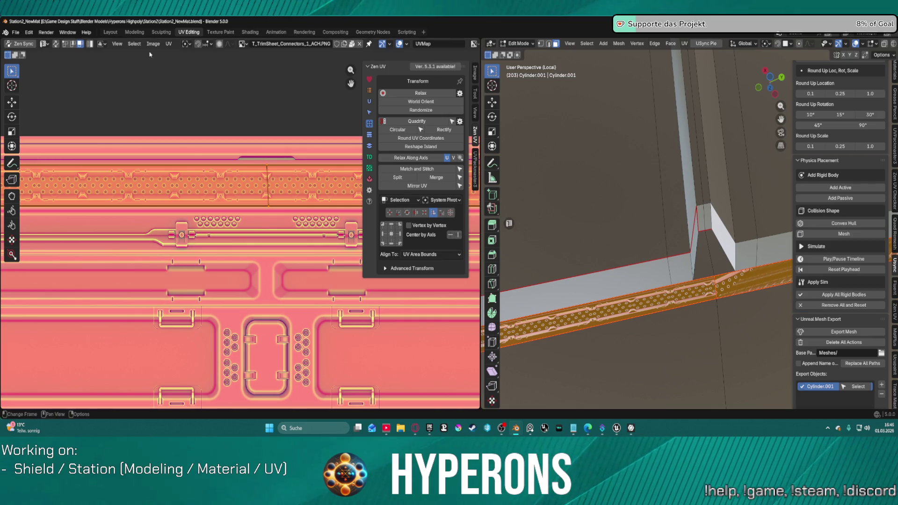
# - Export the strip mesh to the Unreal project with USync and switch to Unreal Editor
pyautogui.hotkey('ctrl', 'pageup')
pyautogui.hotkey('ctrl', 'pageup')
pyautogui.hotkey('ctrl', 'pageup')
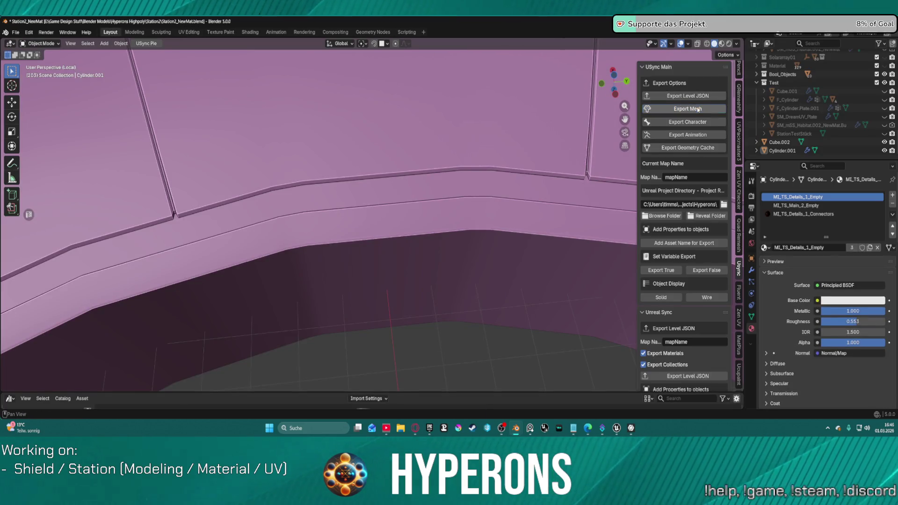
pyautogui.click(697, 109)
pyautogui.moveTo(616, 428)
pyautogui.click(561, 393)
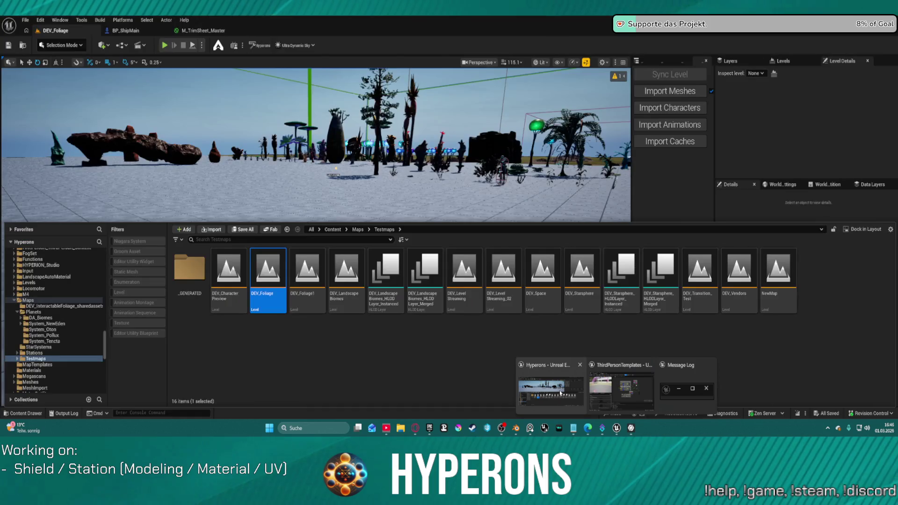
# - Fly the camera closer, start Play-In-Editor on DEV_Foliage, and walk the character forward
pyautogui.moveTo(438, 155); pyautogui.dragTo(440, 223, button='right')
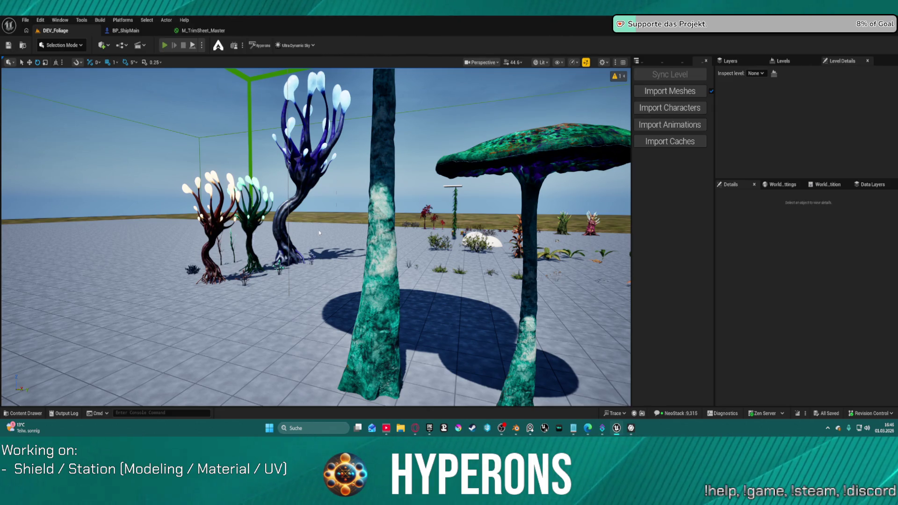
pyautogui.hotkey('alt', 'p')
pyautogui.press('w')
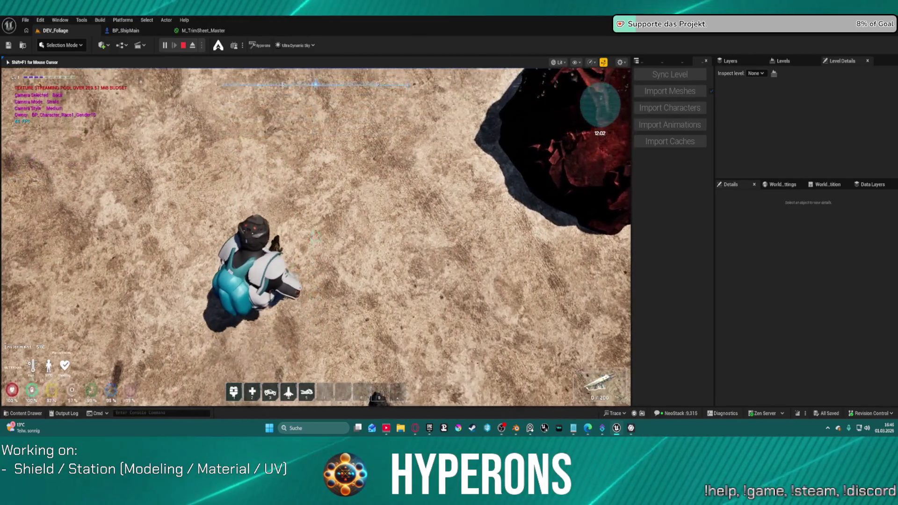
pyautogui.press('w')
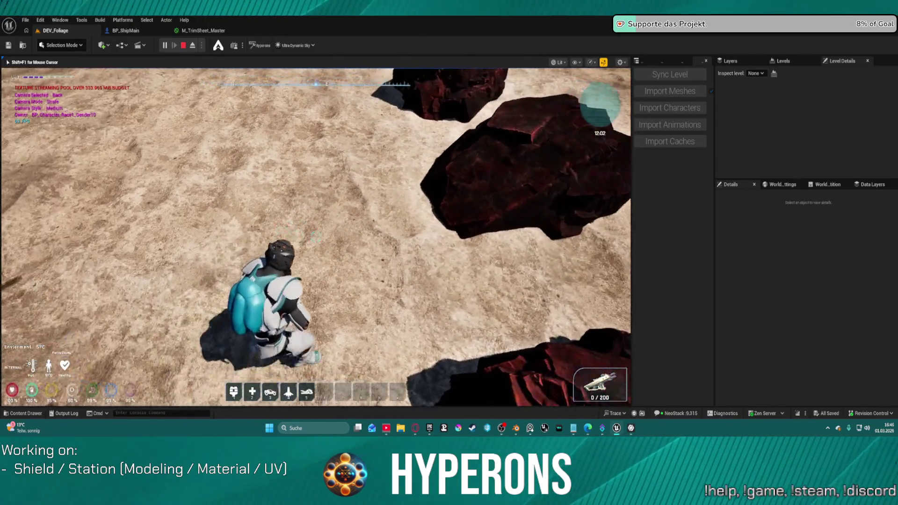
pyautogui.press('w')
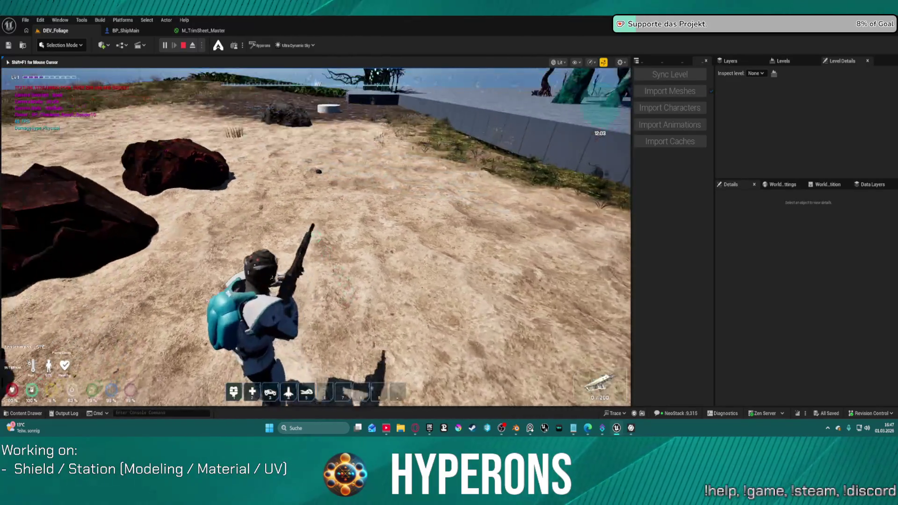
pyautogui.press('r')
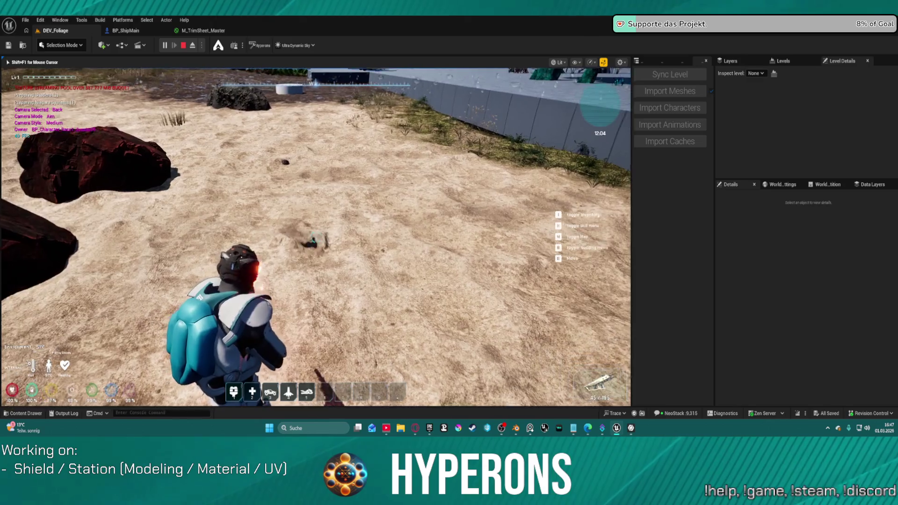
pyautogui.moveTo(316, 237); pyautogui.dragTo(316, 237)
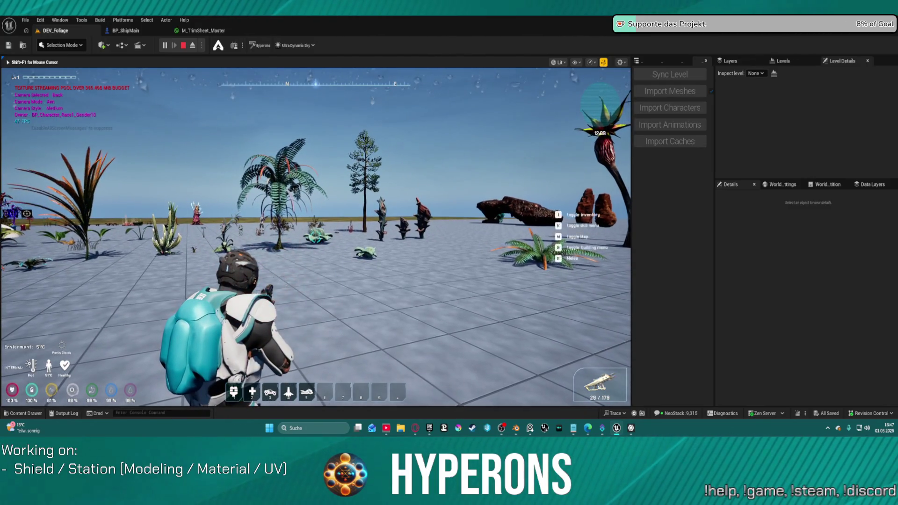
pyautogui.press('w')
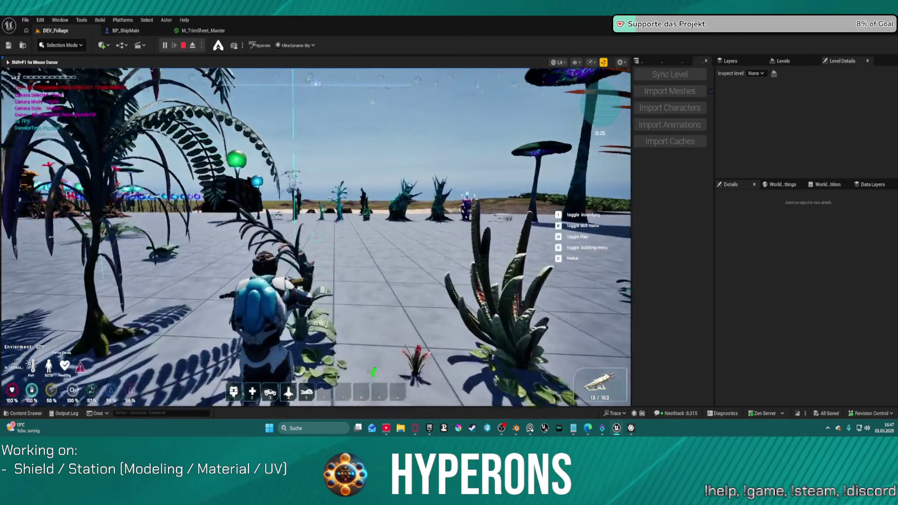
pyautogui.press('w')
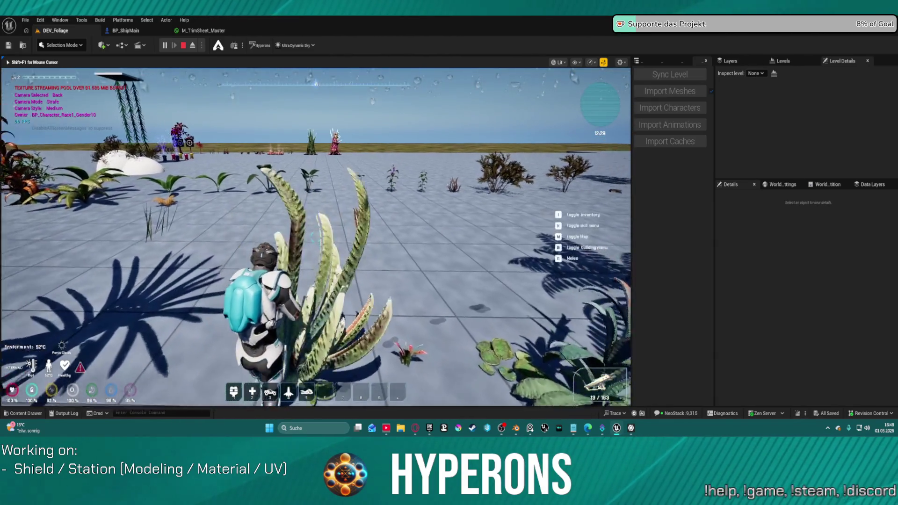
# - Walk to the large plant, jump onto the mushroom cap, then end the play session
pyautogui.press('w')
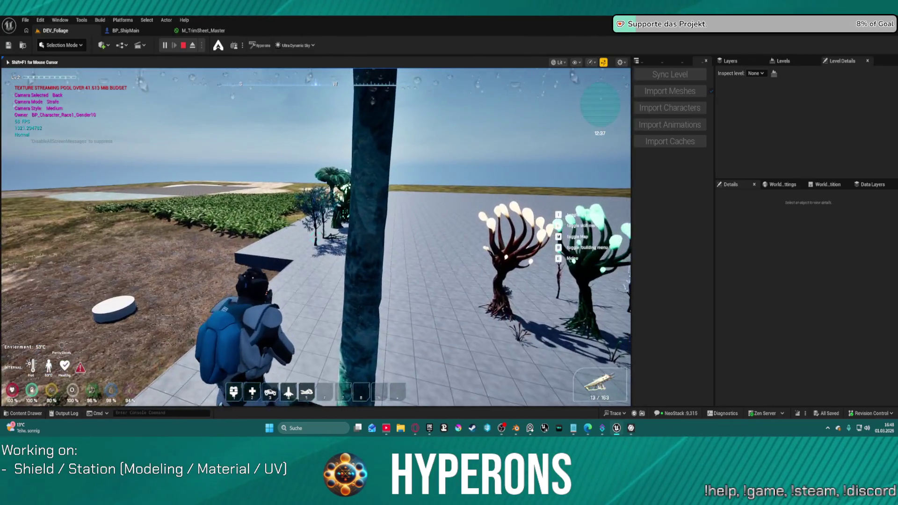
pyautogui.press('space')
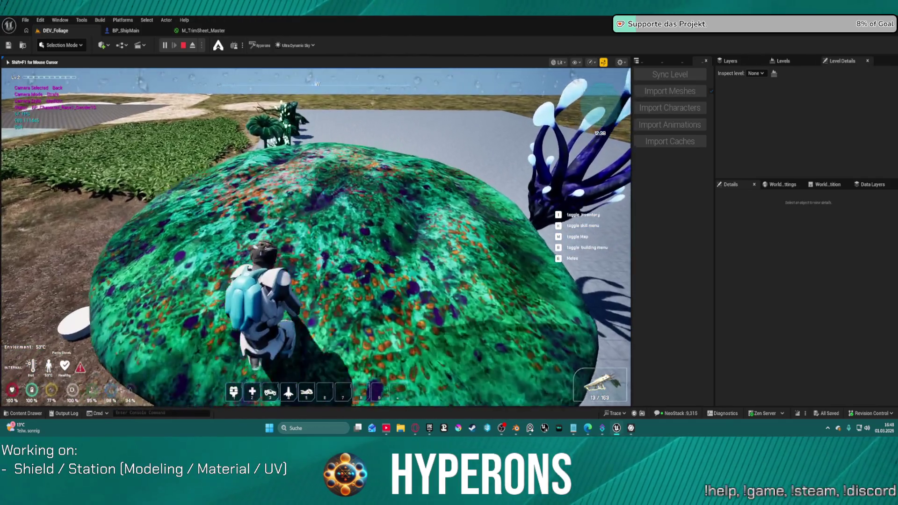
pyautogui.press('w')
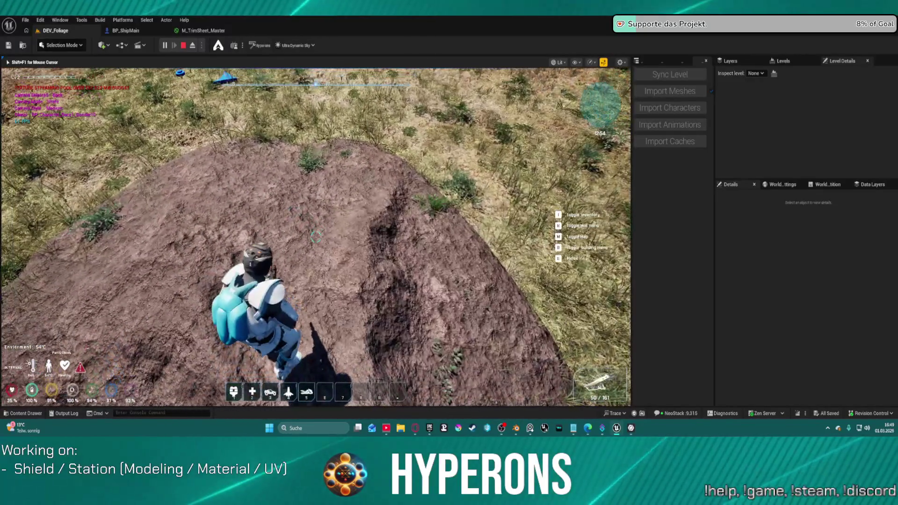
pyautogui.press('Escape')
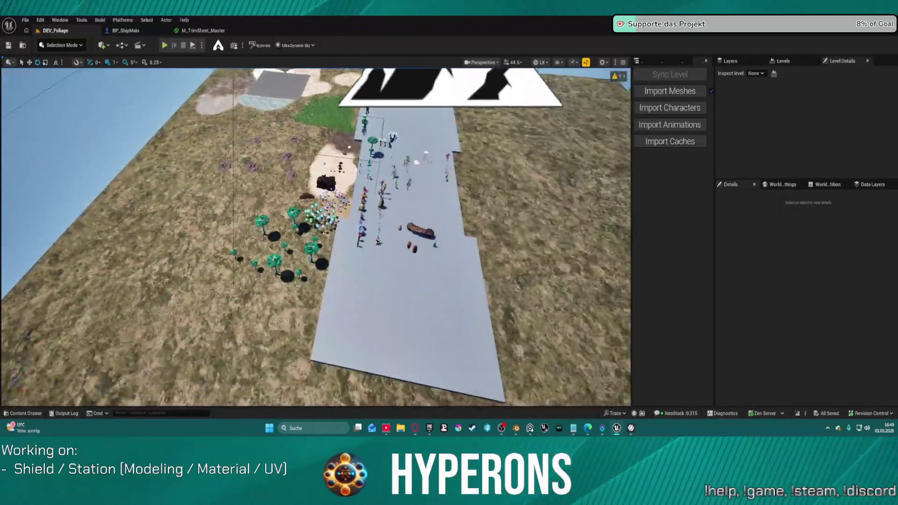
# - Fly down to the hills, select the PCG_Main actor, and show File > Recent Levels
pyautogui.moveTo(316, 236); pyautogui.dragTo(316, 201, button='right')
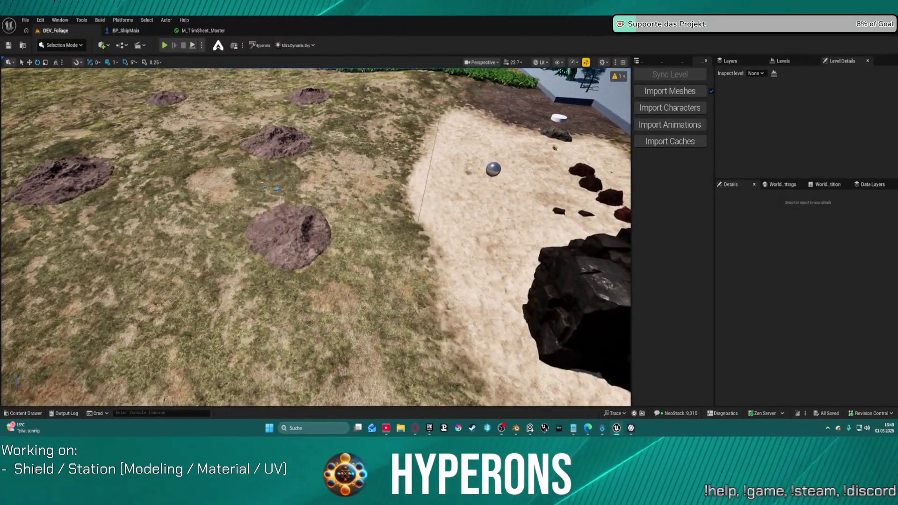
pyautogui.click(299, 227)
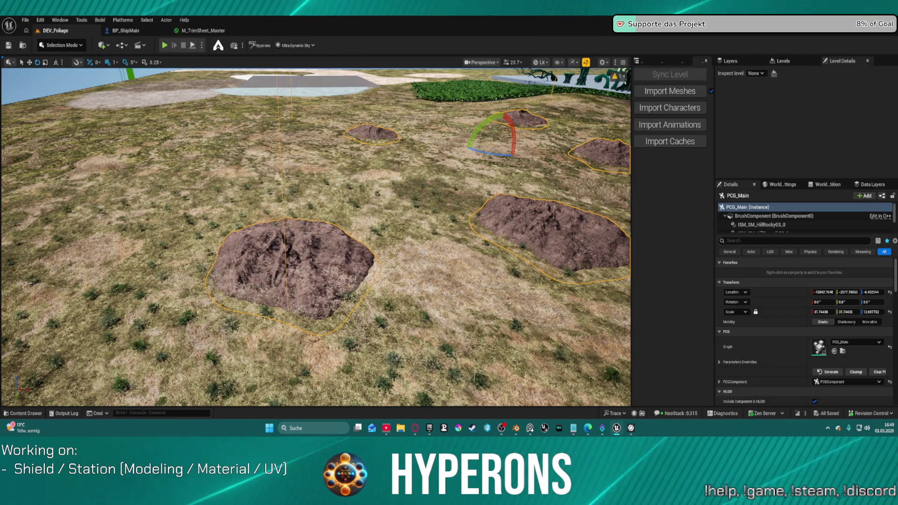
pyautogui.moveTo(372, 228)
pyautogui.mouseDown(button='right')
pyautogui.moveTo(388, 228)
pyautogui.moveTo(360, 224)
pyautogui.moveTo(371, 220)
pyautogui.moveTo(368, 229)
pyautogui.mouseUp(button='right')
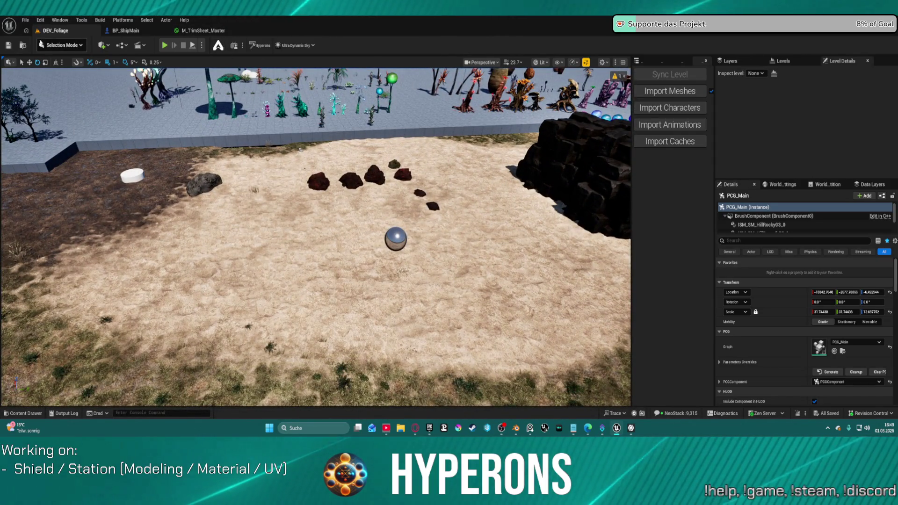
pyautogui.click(25, 20)
pyautogui.moveTo(94, 73)
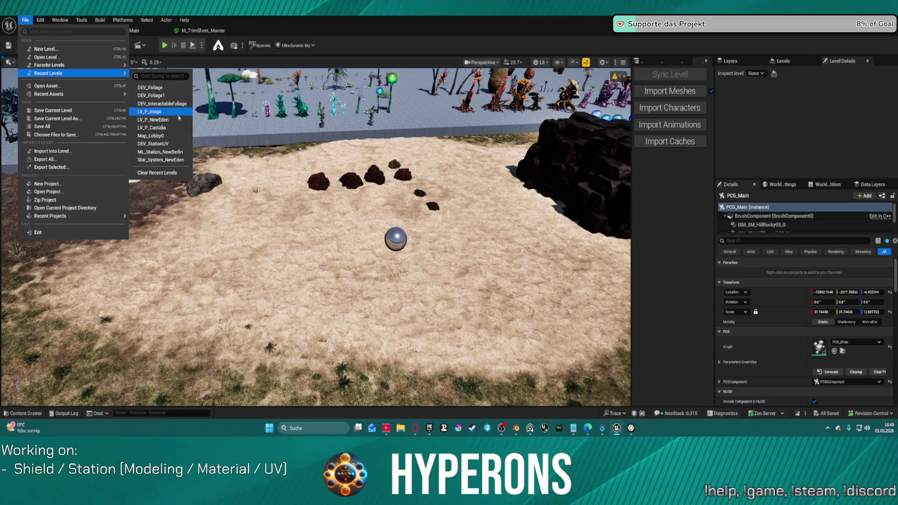
# - Open the DEV_StationUV level from the recent levels list
pyautogui.click(162, 143)
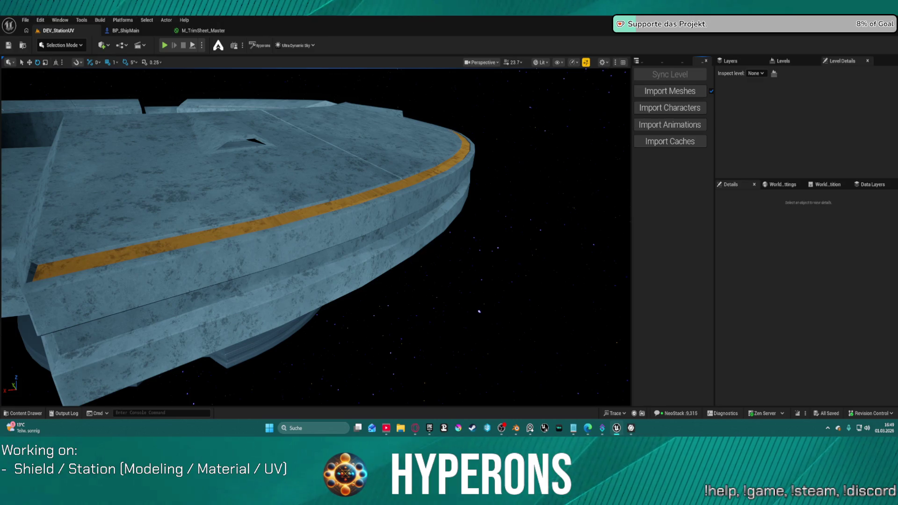
# - Import Cylinder.001 into DEV_StationUV and fly to the wall to see the trimmed strip
pyautogui.click(692, 92)
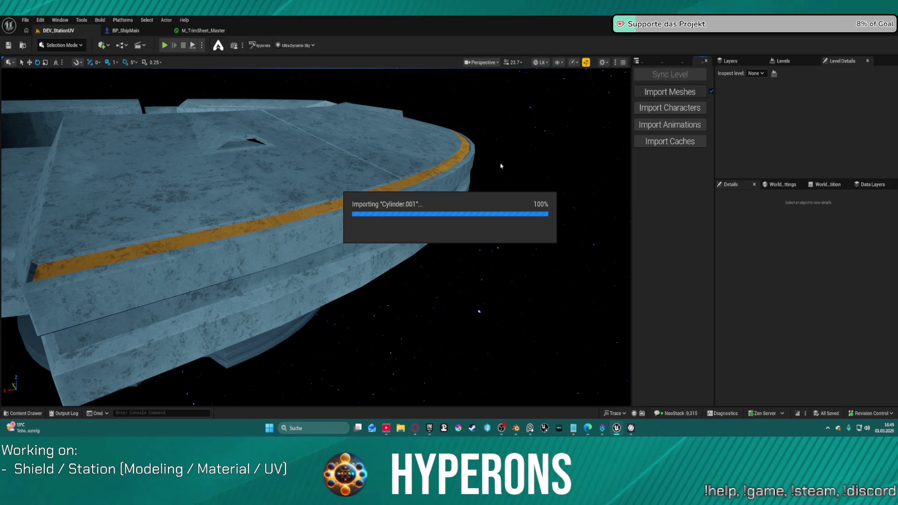
pyautogui.moveTo(425, 181)
pyautogui.mouseDown(button='right')
pyautogui.moveTo(402, 182)
pyautogui.moveTo(393, 155)
pyautogui.moveTo(380, 203)
pyautogui.moveTo(313, 202)
pyautogui.mouseUp(button='right')
pyautogui.scroll(2, 400, 176)
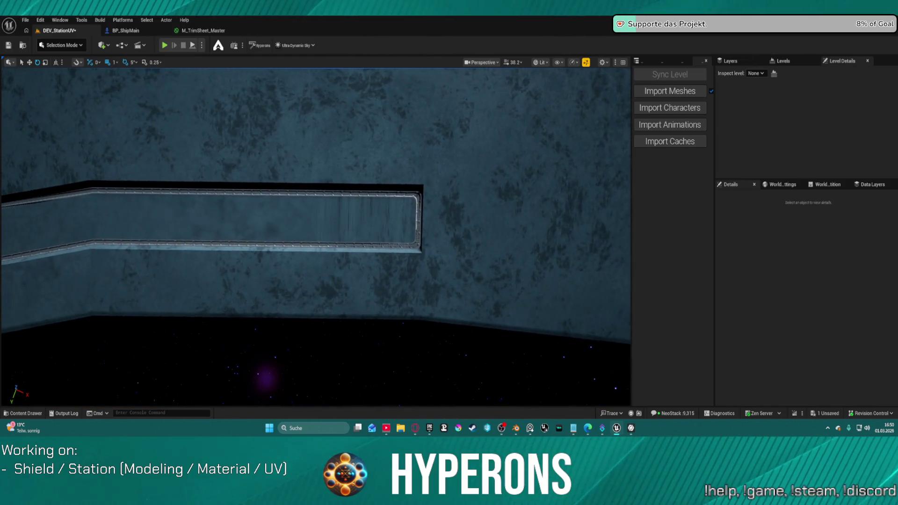
pyautogui.moveTo(313, 202); pyautogui.dragTo(305, 199, button='right')
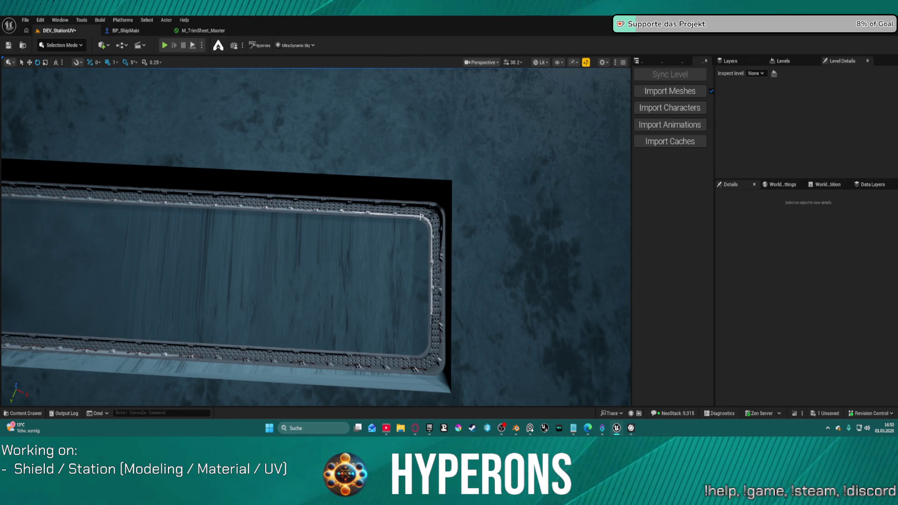
pyautogui.moveTo(440, 231); pyautogui.dragTo(432, 228, button='right')
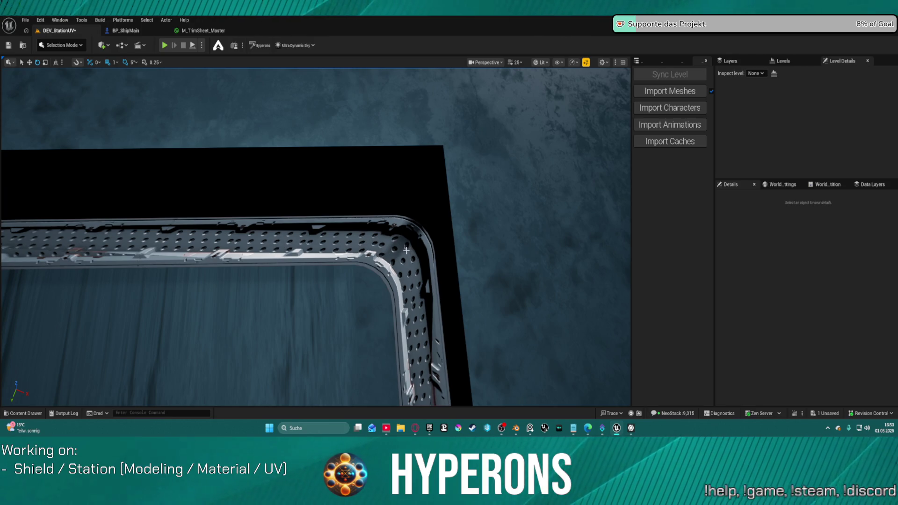
pyautogui.moveTo(408, 236)
pyautogui.mouseDown(button='right')
pyautogui.moveTo(388, 227)
pyautogui.moveTo(430, 211)
pyautogui.mouseUp(button='right')
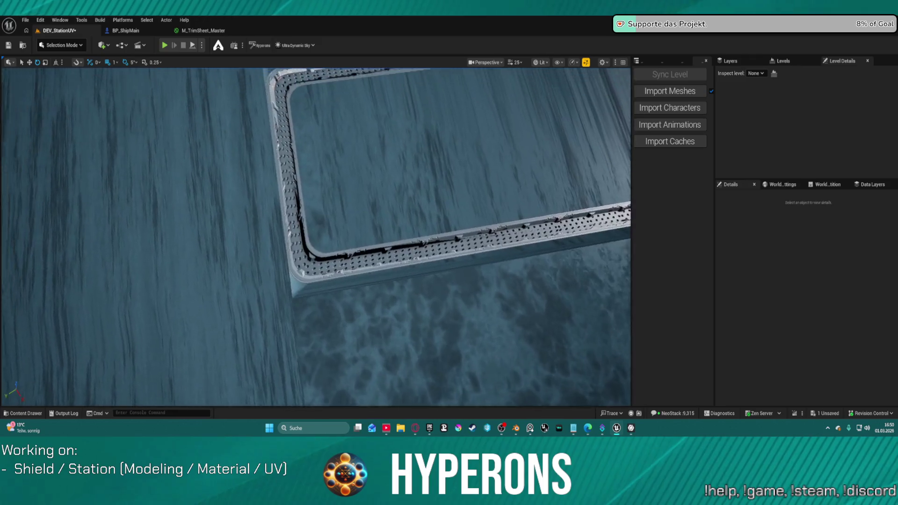
pyautogui.moveTo(430, 211); pyautogui.dragTo(429, 220, button='right')
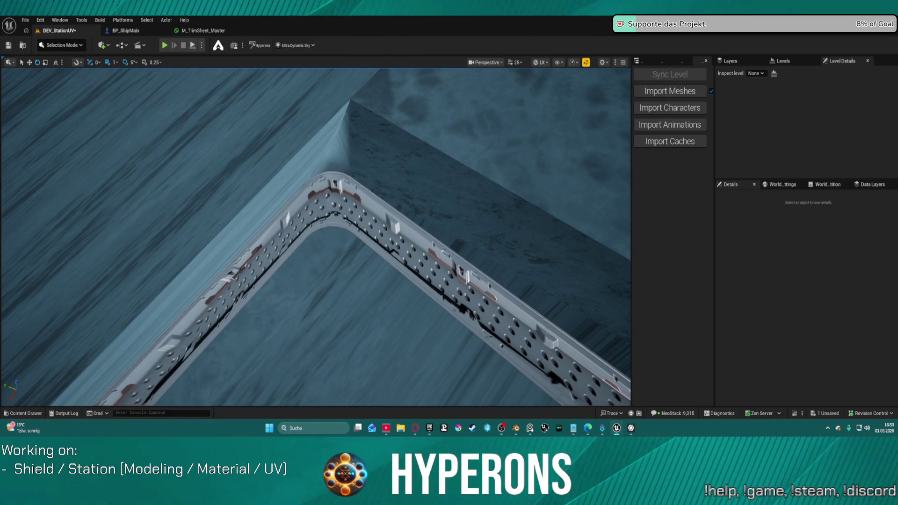
pyautogui.moveTo(430, 220)
pyautogui.mouseDown(button='right')
pyautogui.moveTo(463, 224)
pyautogui.moveTo(486, 264)
pyautogui.moveTo(459, 243)
pyautogui.moveTo(491, 213)
pyautogui.moveTo(481, 229)
pyautogui.moveTo(488, 234)
pyautogui.moveTo(476, 224)
pyautogui.moveTo(489, 231)
pyautogui.mouseUp(button='right')
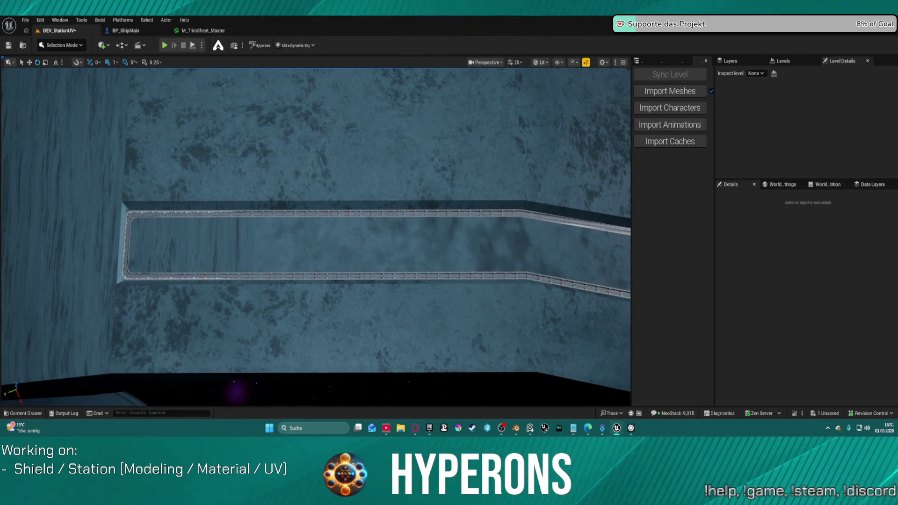